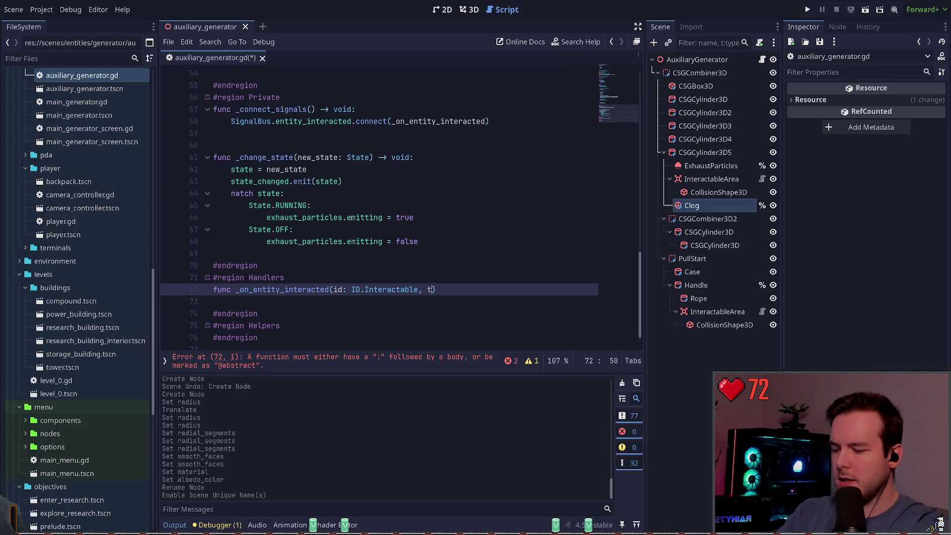
- Complete the _on_entity_interacted signature with an ID.Interaction parameter and -> void, then save
text(.Inter)
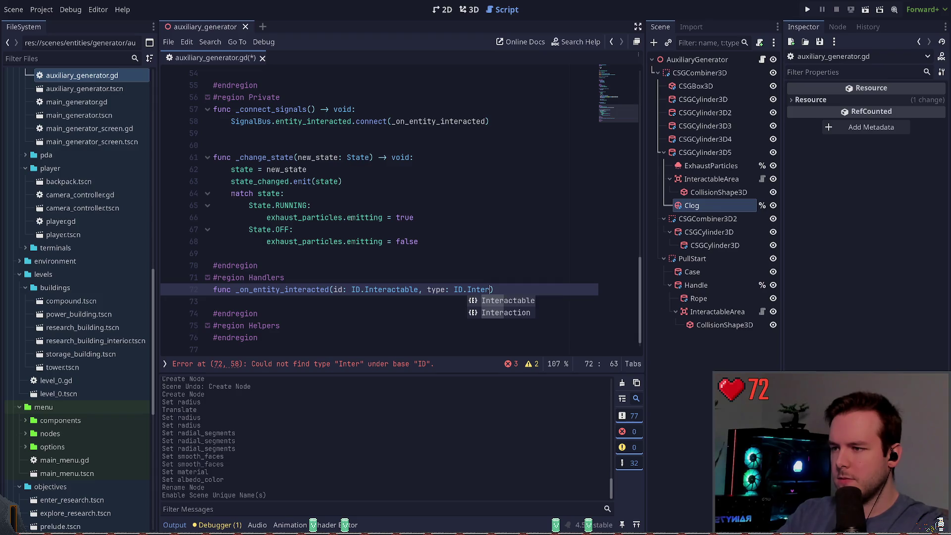
key(Down)
key(Return)
text() -)
text(:)
key(Return)
text(pas)
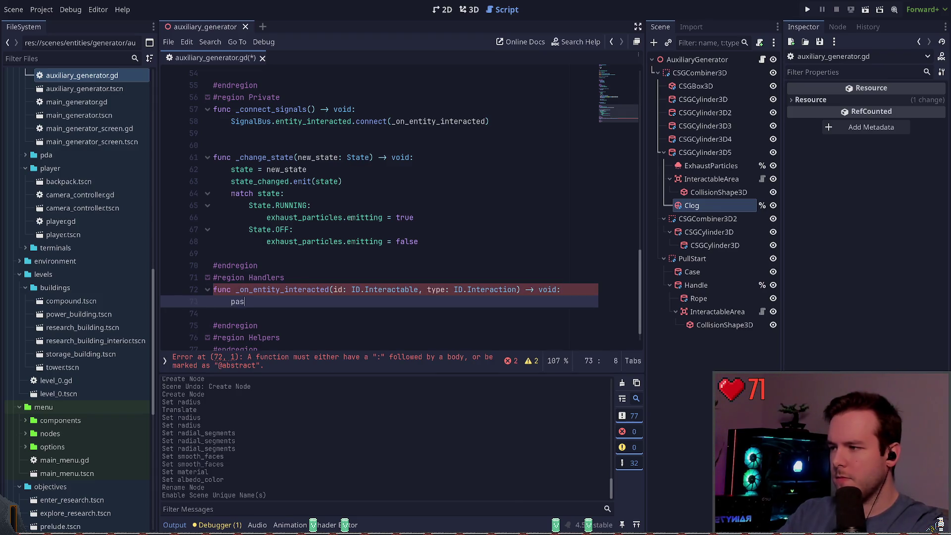
key(ctrl+s)
- Replace the pass placeholder with 'match id:' and open an indented line beneath it
key(BackSpace)
key(BackSpace)
text(ch)
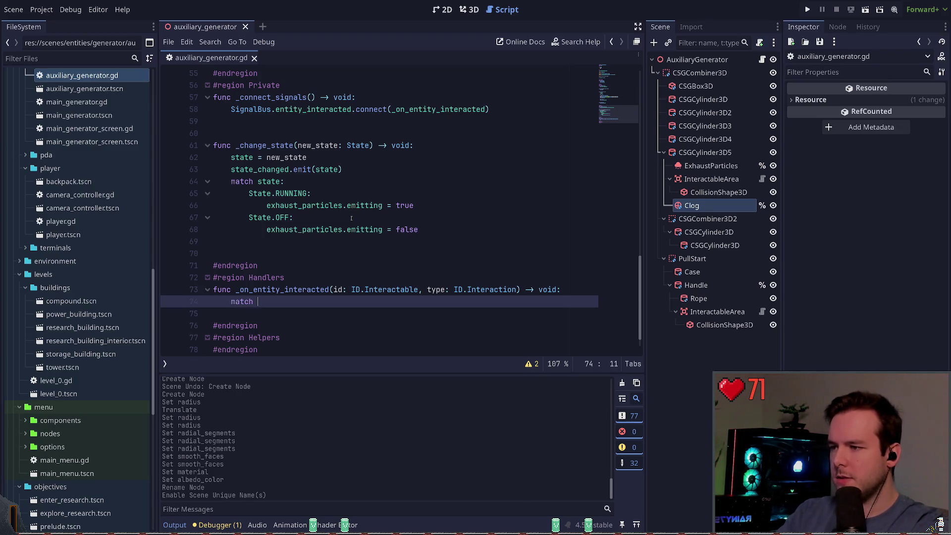
key(BackSpace)
text(match )
text(id:)
key(BackSpace)
key(BackSpace)
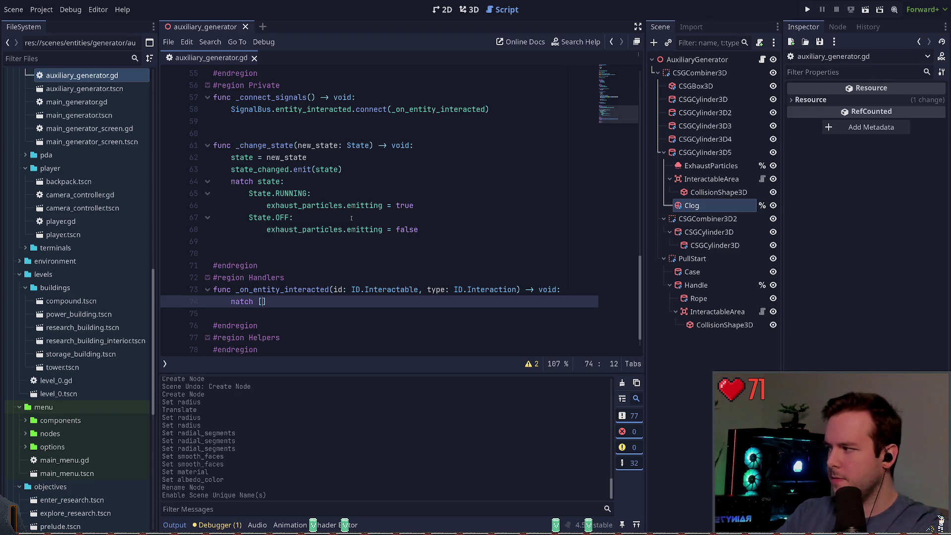
text(id:)
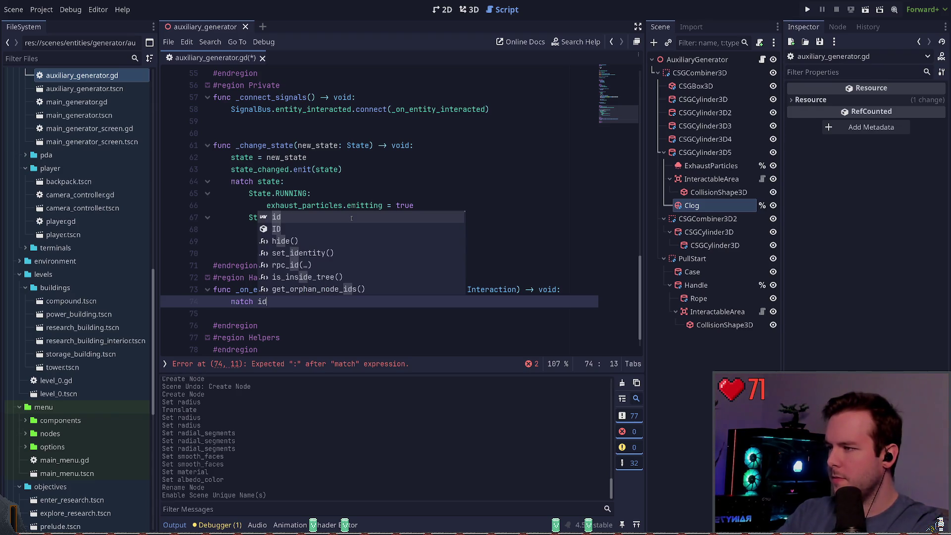
key(Return)
scroll(351, 217, down, 1)
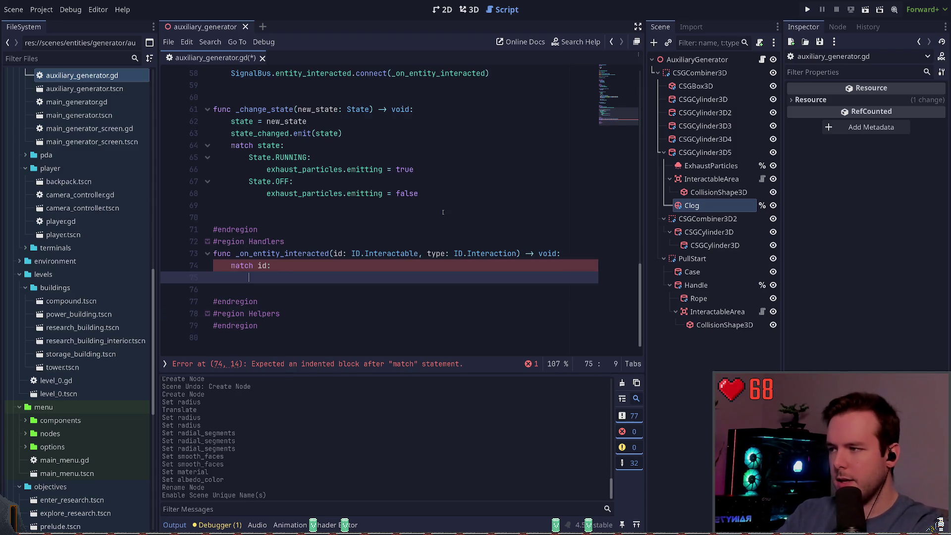
- Add an ID.Interactable.GENERATOR_AUXILIARY_EXHAUST_PIPE case to the match
text(ID.Interactable.)
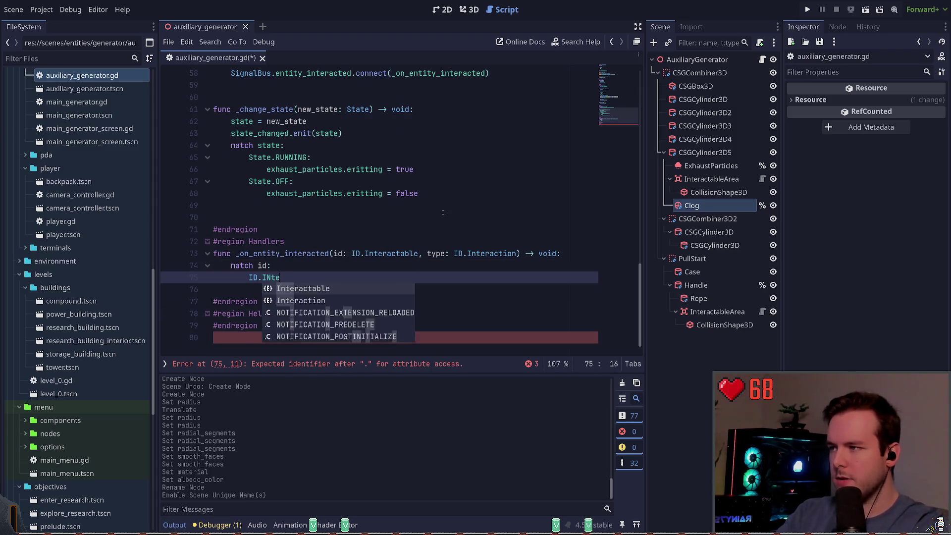
key(Down)
key(Down)
key(Down)
key(Return)
text(:)
key(Return)
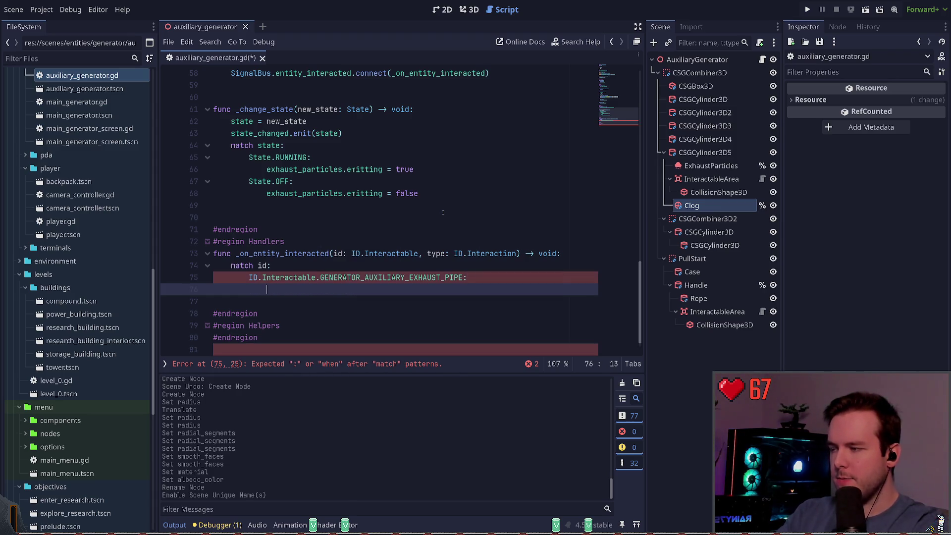
- Begin the exhaust-pipe case body with an 'if _exhaust_clogged' condition
text(_un)
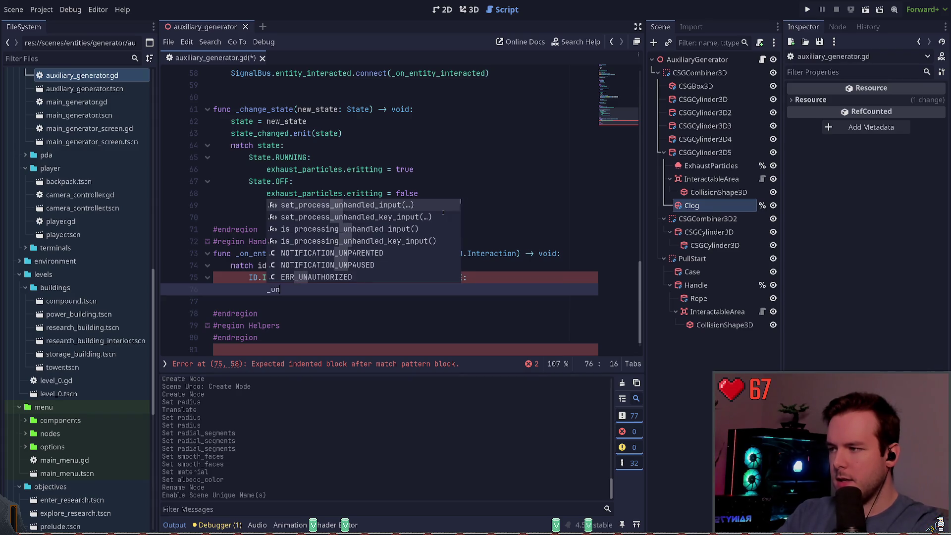
text(clog)
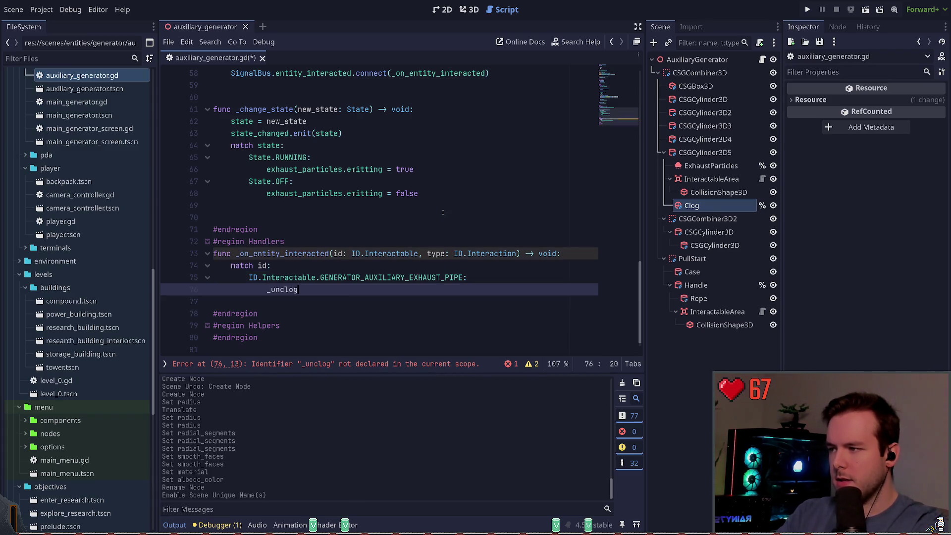
key(BackSpace)
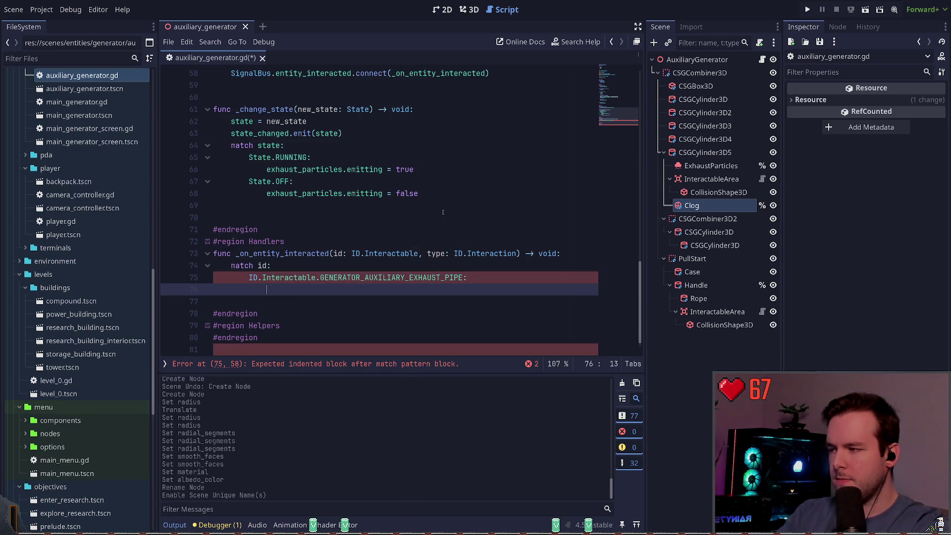
text(clog)
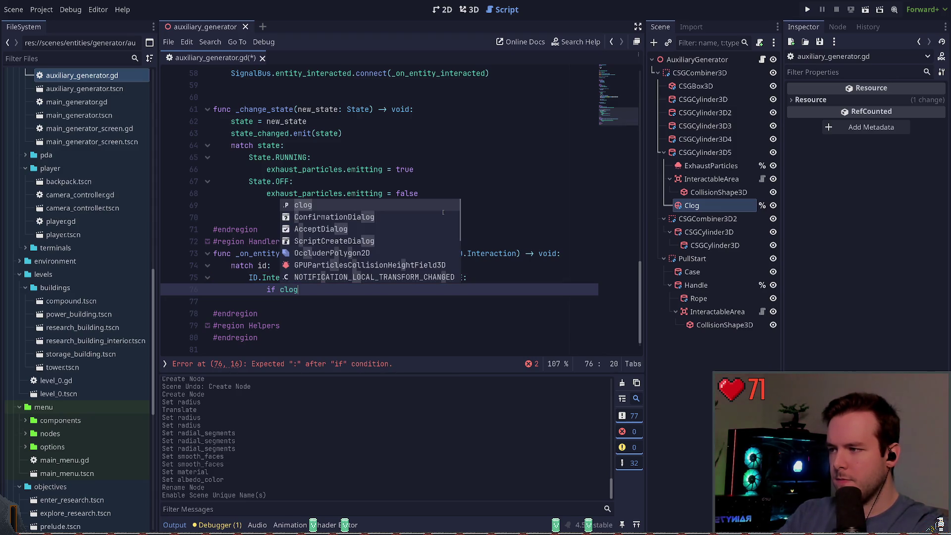
key(BackSpace)
key(BackSpace)
key(BackSpace)
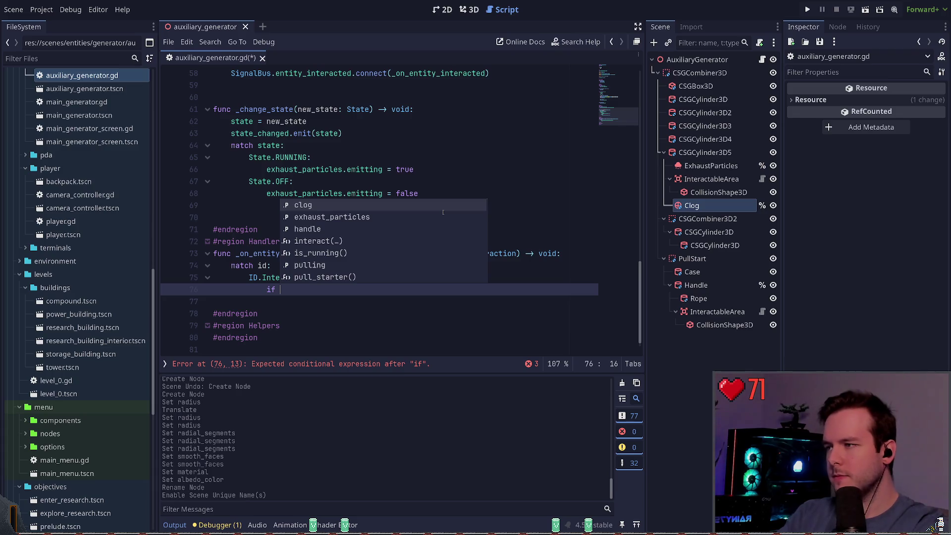
text(_clogged)
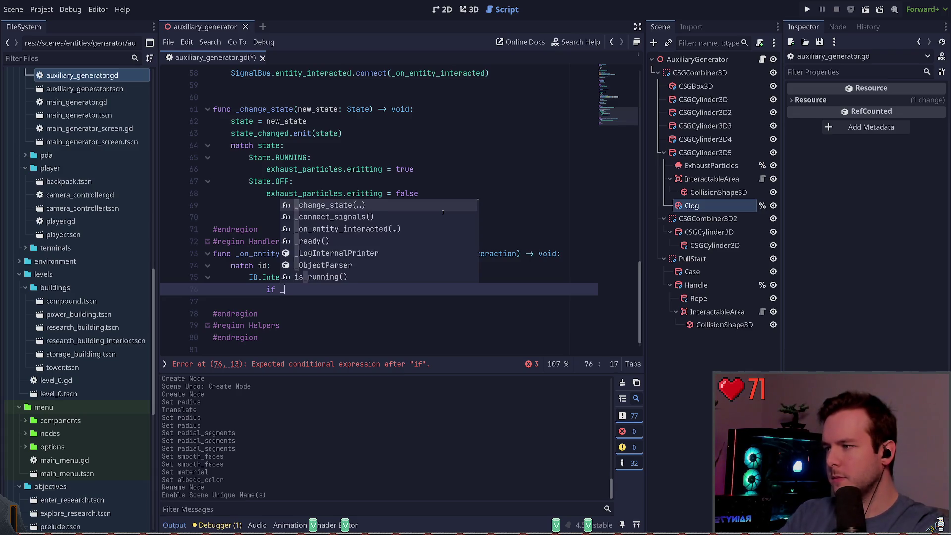
key(BackSpace)
key(BackSpace)
key(BackSpace)
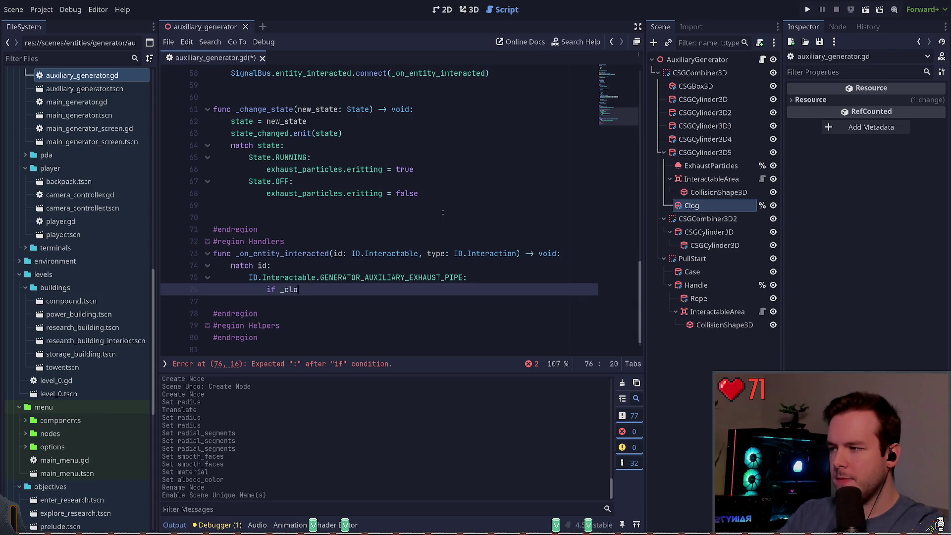
text(s)
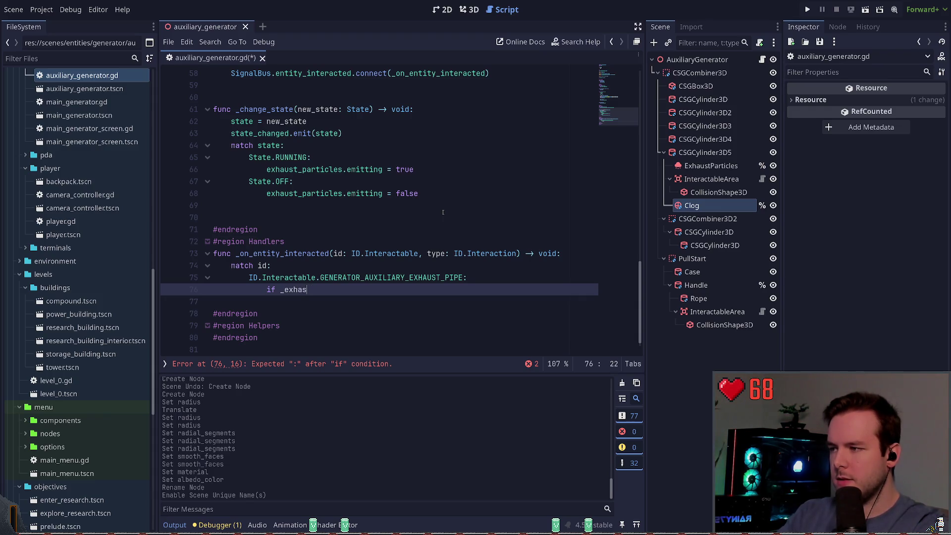
text(st_)
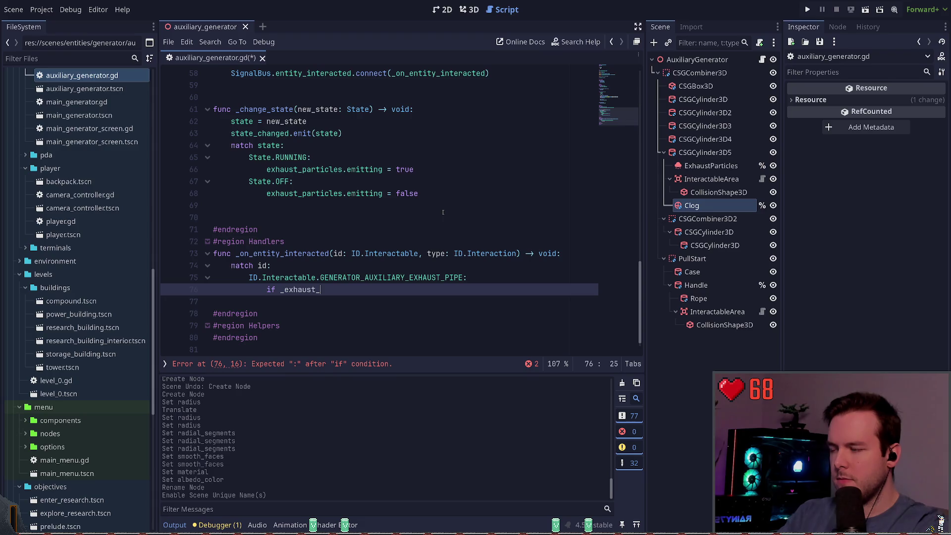
text(ogged)
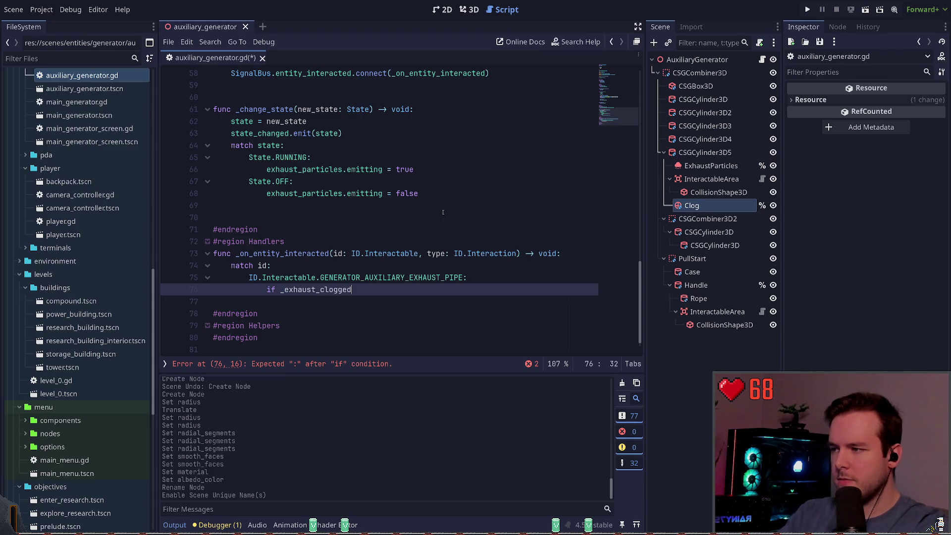
key(ctrl+Home)
key(Down)
key(Down)
key(Down)
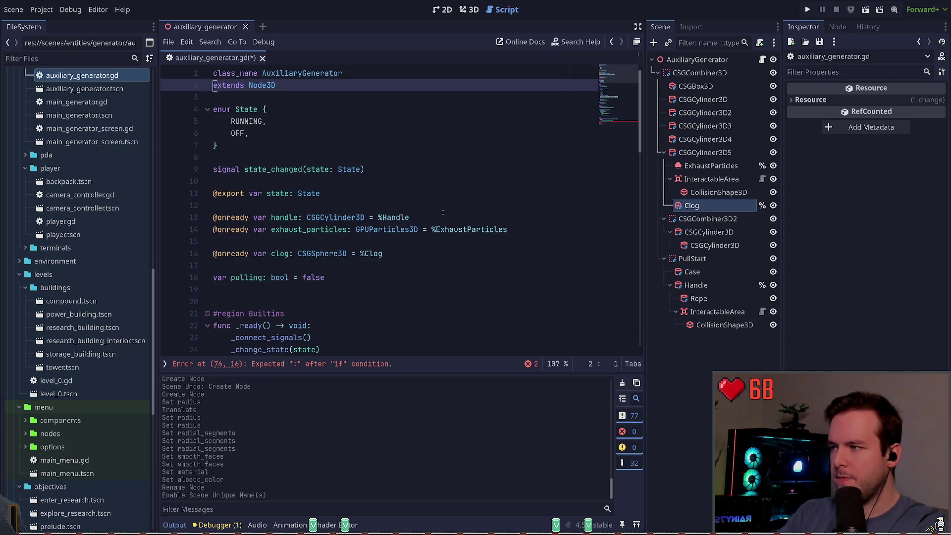
- Declare 'var _exhuast_clogged: bool = true' near the top of the script and save
key(Return)
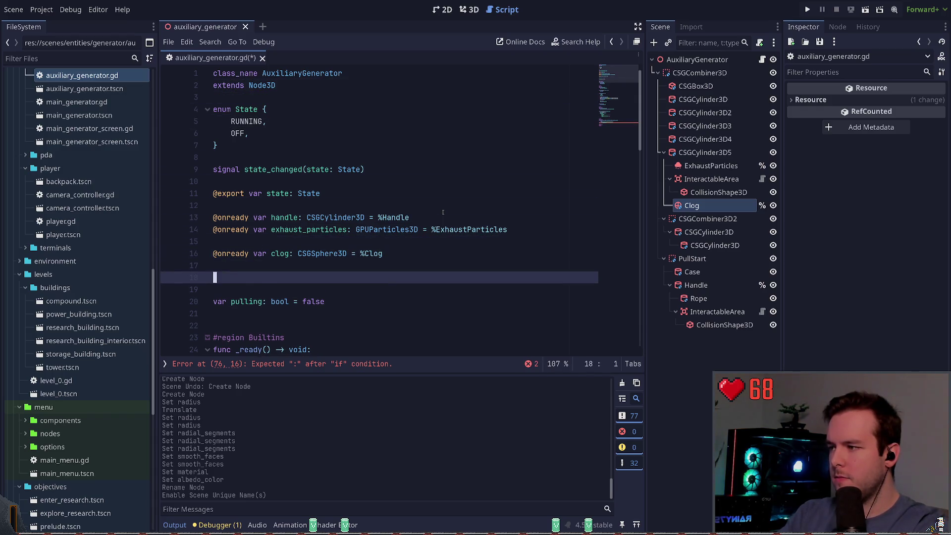
text(var _ex)
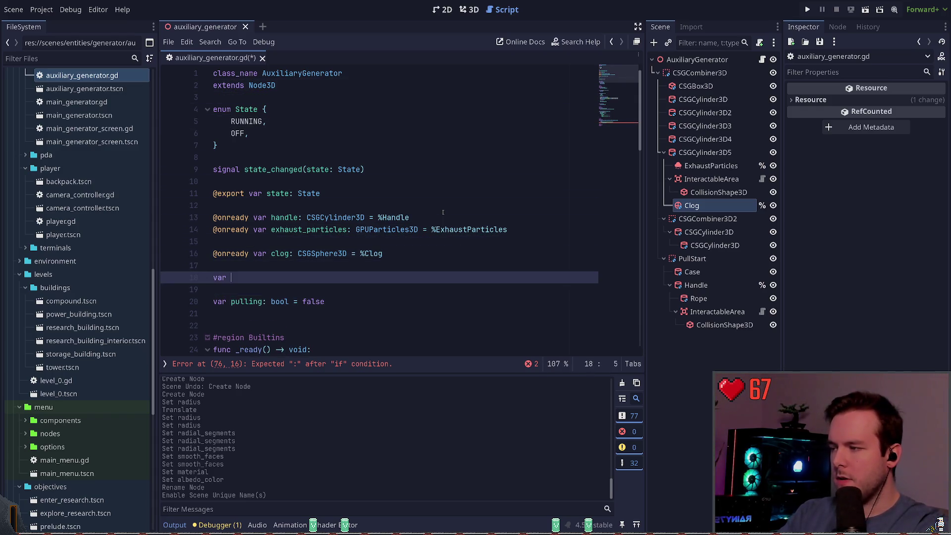
text(huast_clogged: bool = true)
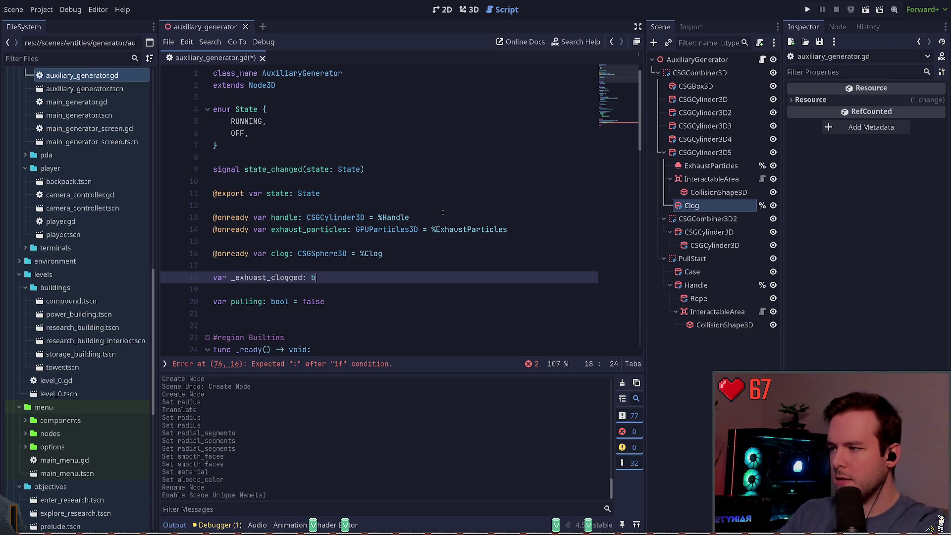
key(Escape)
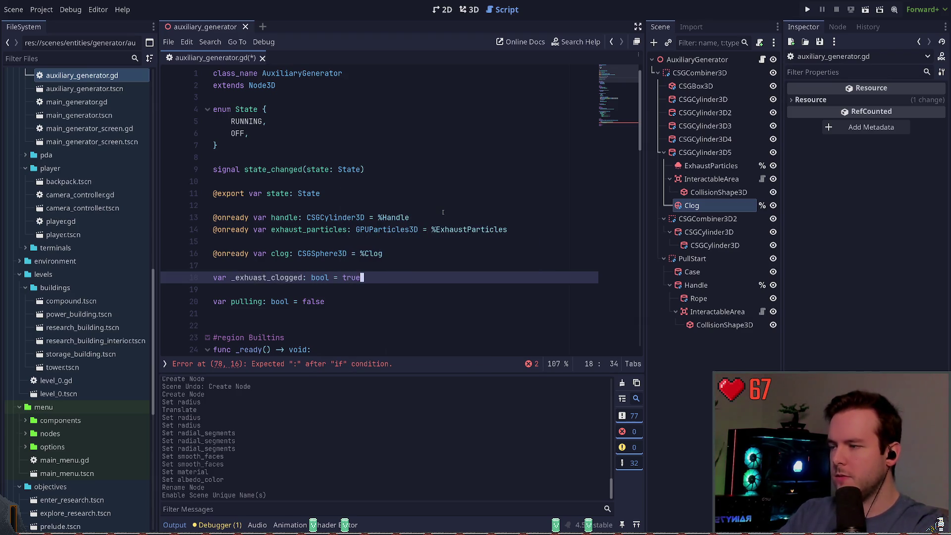
key(ctrl+s)
scroll(274, 208, down, 2)
double_click(267, 205)
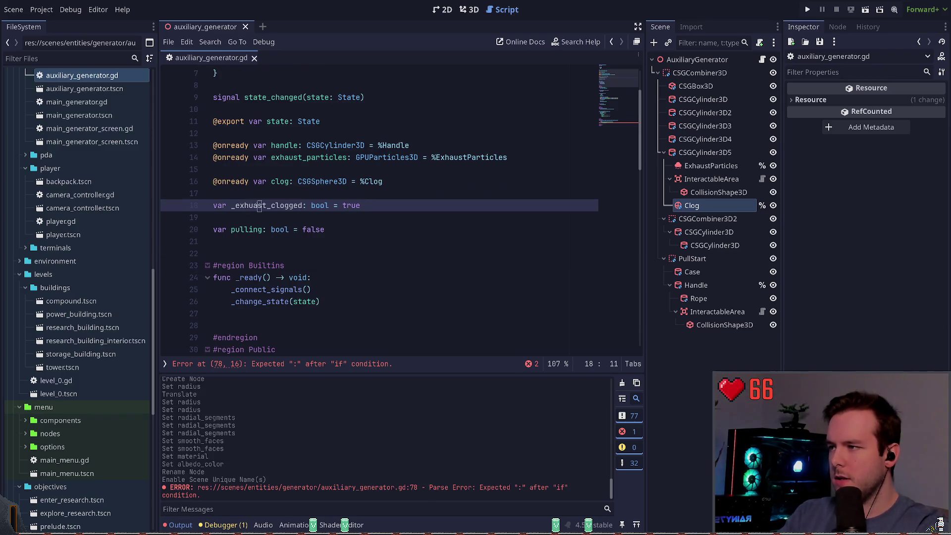
click(233, 218)
double_click(267, 205)
scroll(297, 233, down, 10)
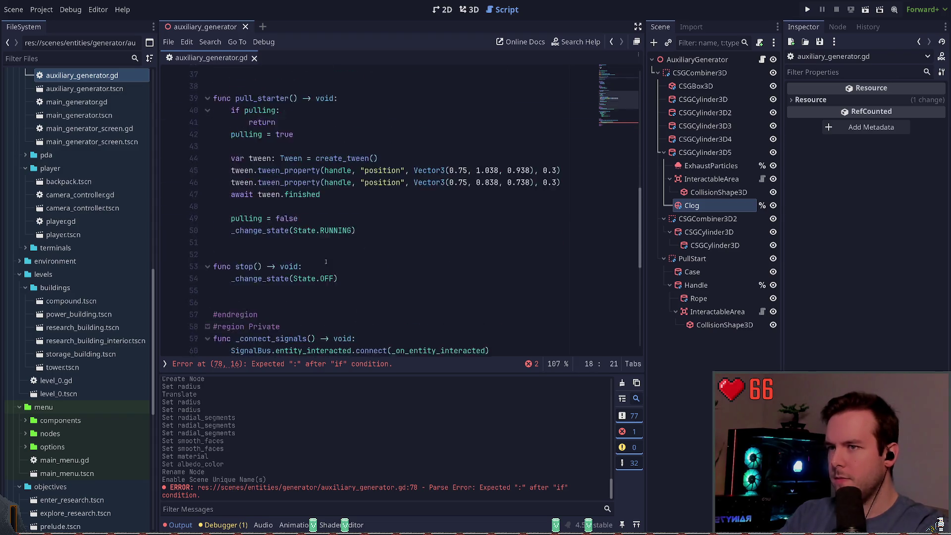
scroll(326, 262, down, 8)
- Finish the 'if _exhaust_clogged:' check with an _unclog_exhaust() call in its body, and save
click(309, 281)
key(End)
text(:)
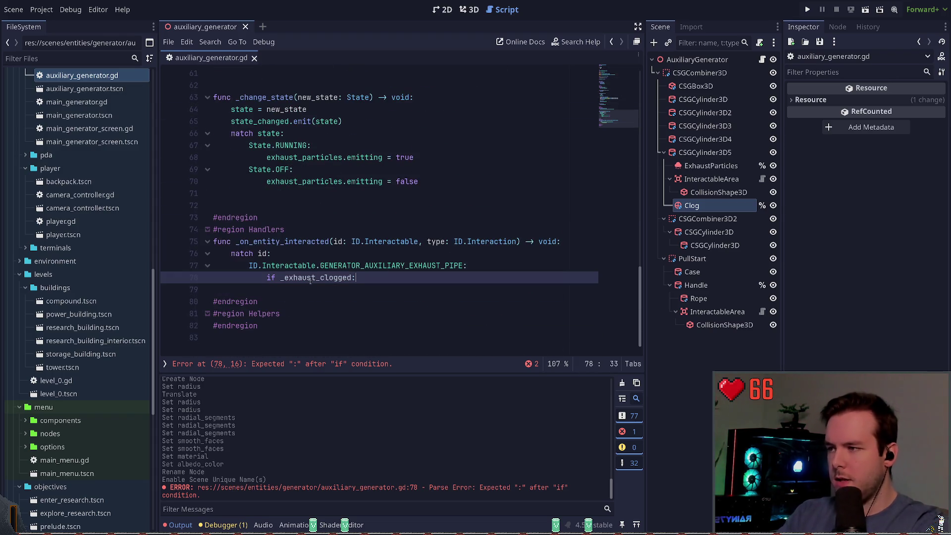
key(Return)
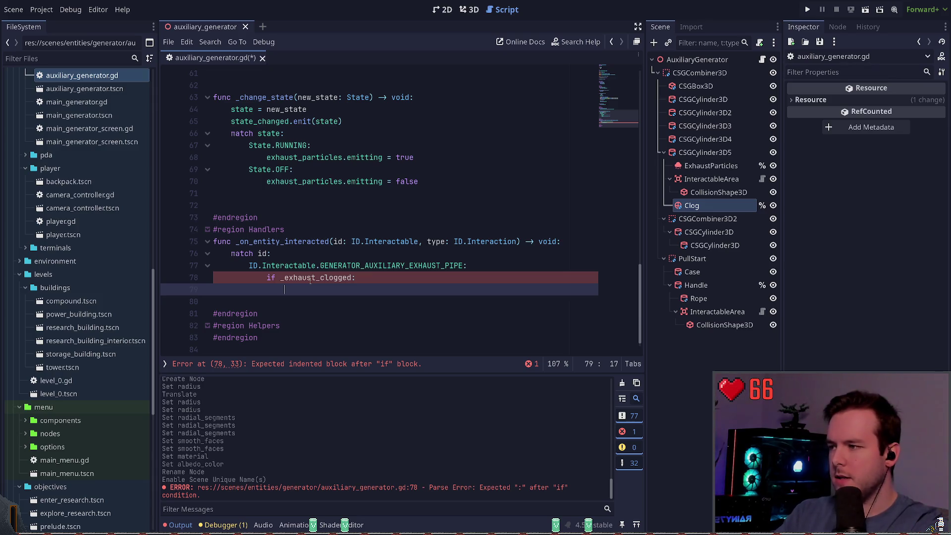
text(cl)
key(Return)
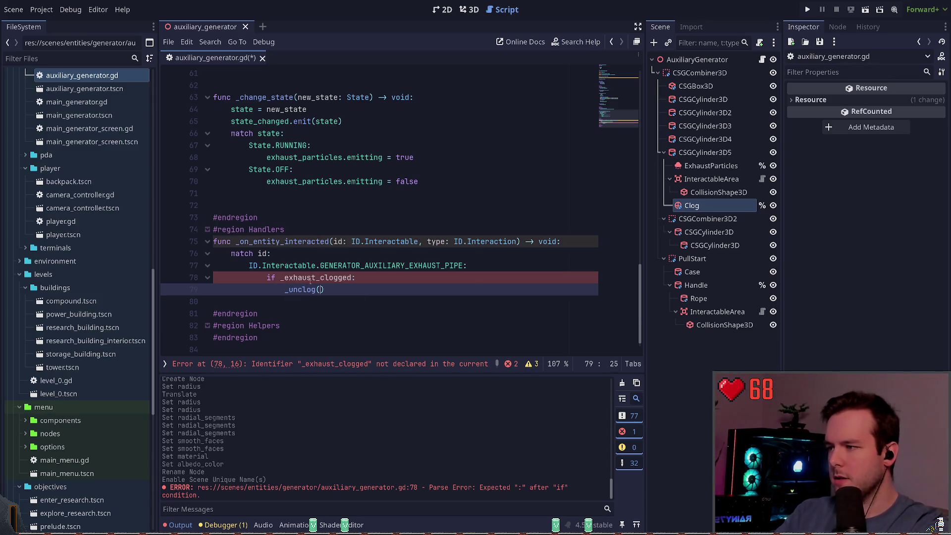
key(BackSpace)
text(_exhaust()
click(309, 281)
key(ctrl+s)
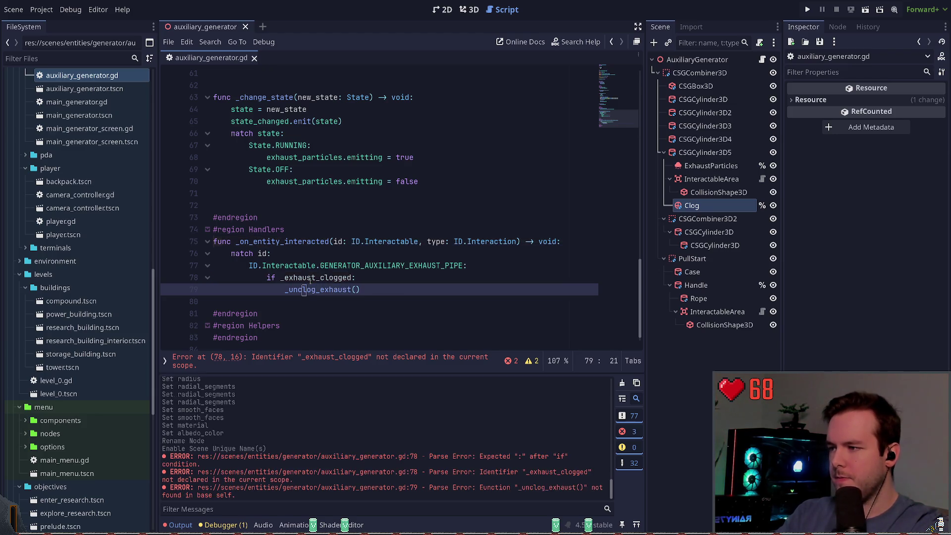
- Move _unclog_exhaust() above the check, delete the if line, and dedent the call under the case
scroll(310, 280, down, 1)
key(Up)
key(Home)
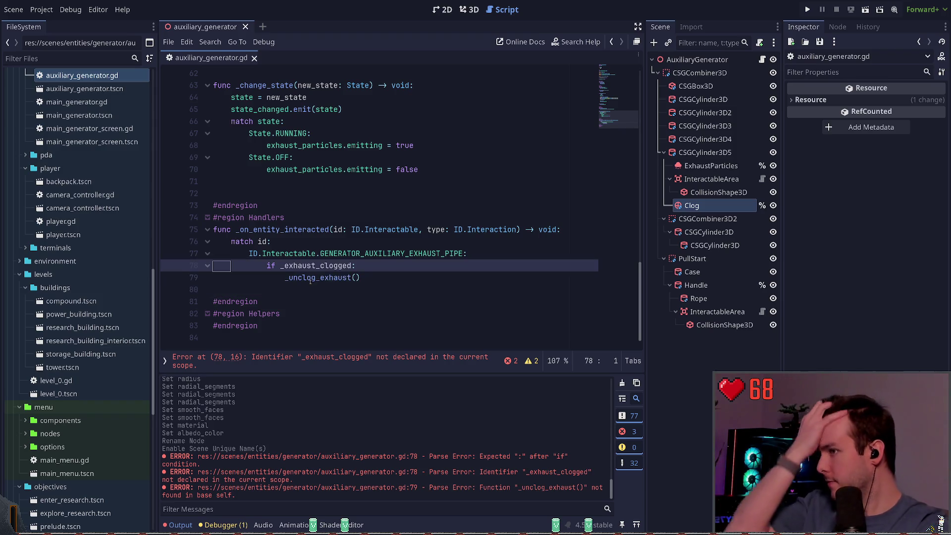
key(Down)
key(End)
key(alt+Up)
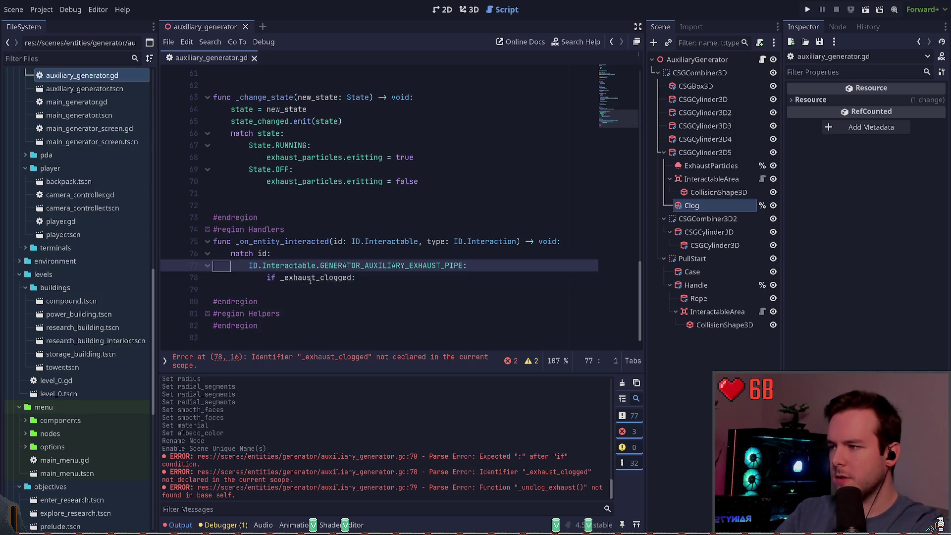
key(Down)
key(ctrl+shift+k)
key(Up)
key(shift+Tab)
click(310, 278)
scroll(288, 248, up, 6)
scroll(288, 247, down, 2)
scroll(288, 248, down, 3)
click(333, 228)
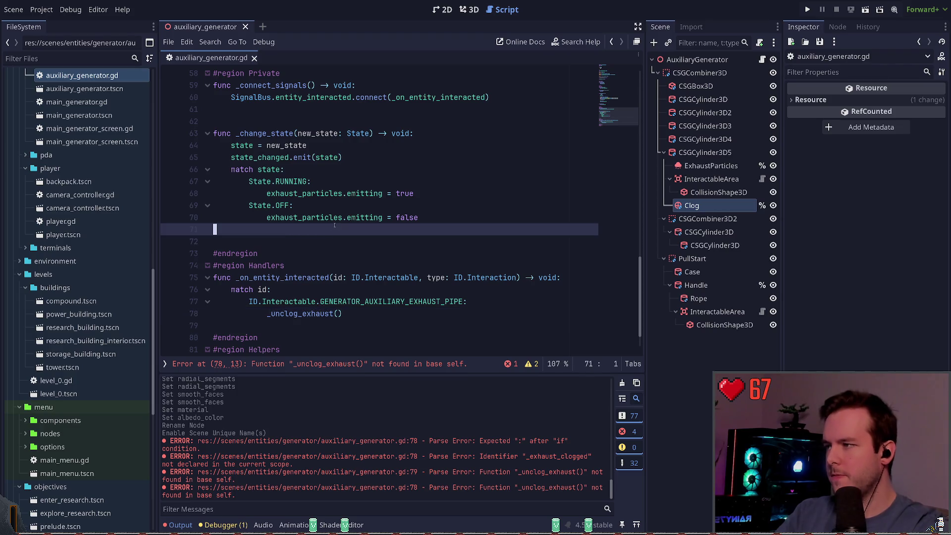
- Add func _unclog_exhaust() beginning with an 'if not _exhaust_clogged: return' guard
key(Return)
text(func _unclog_exhaust)
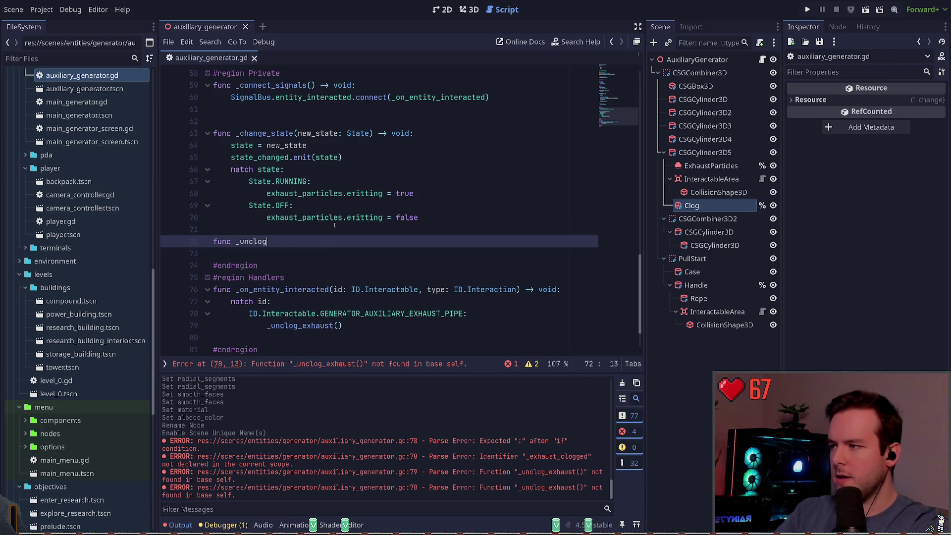
text(() -> void:)
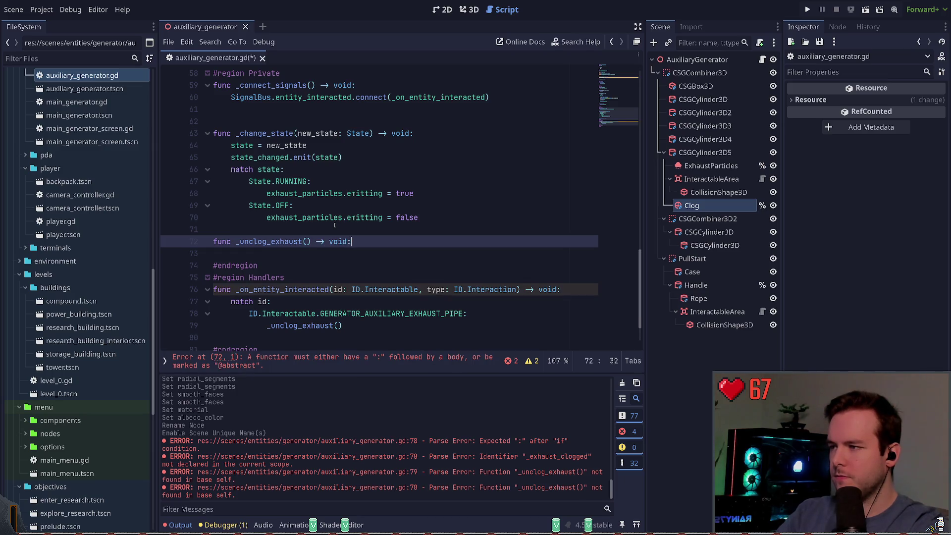
key(Return)
text(if _exhaust_clogged:)
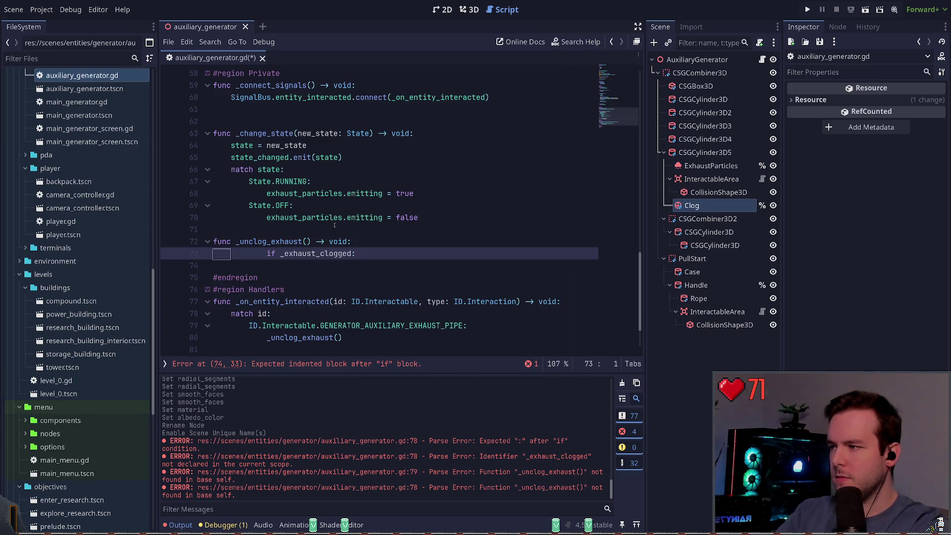
key(shift+Tab)
key(ctrl+Left)
key(ctrl+Left)
text(not)
key(End)
key(Return)
text(ret)
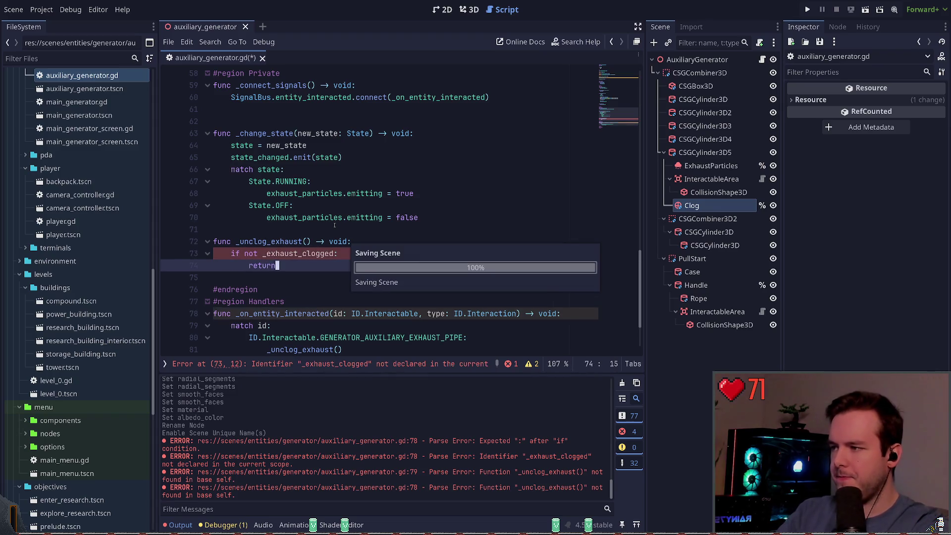
key(Return)
key(Return)
key(Return)
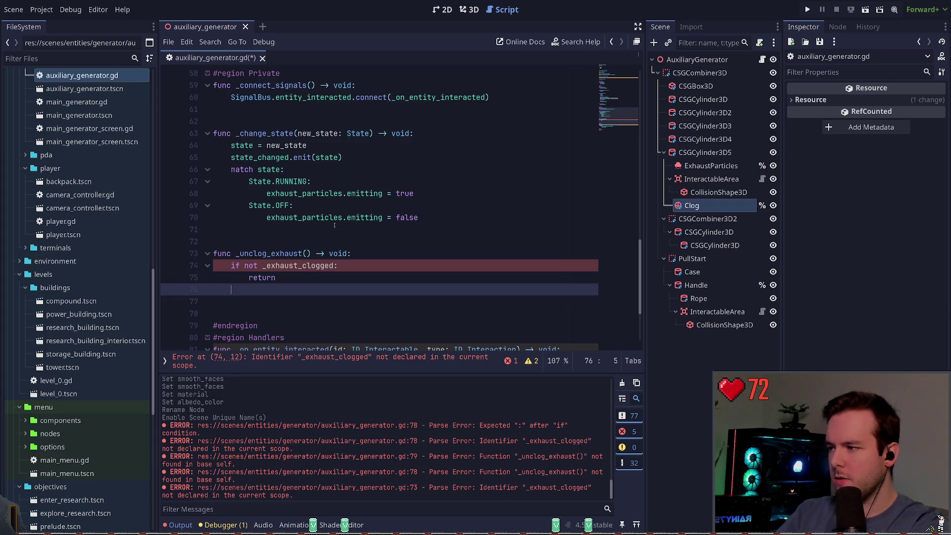
- Add a clog.hide() call and the _exhaust_clogged flag reset to the function body, then save
key(BackSpace)
text(st_clogged)
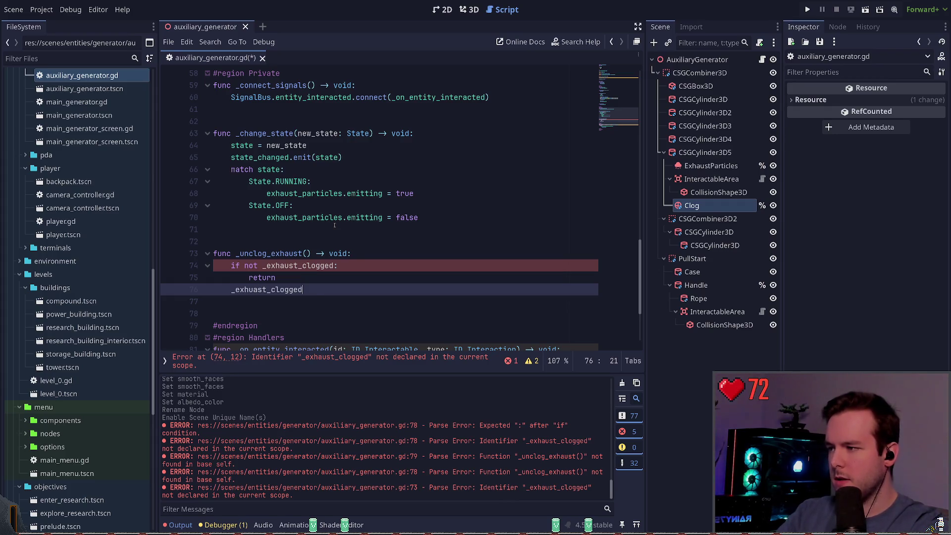
key(Up)
key(Return)
key(Return)
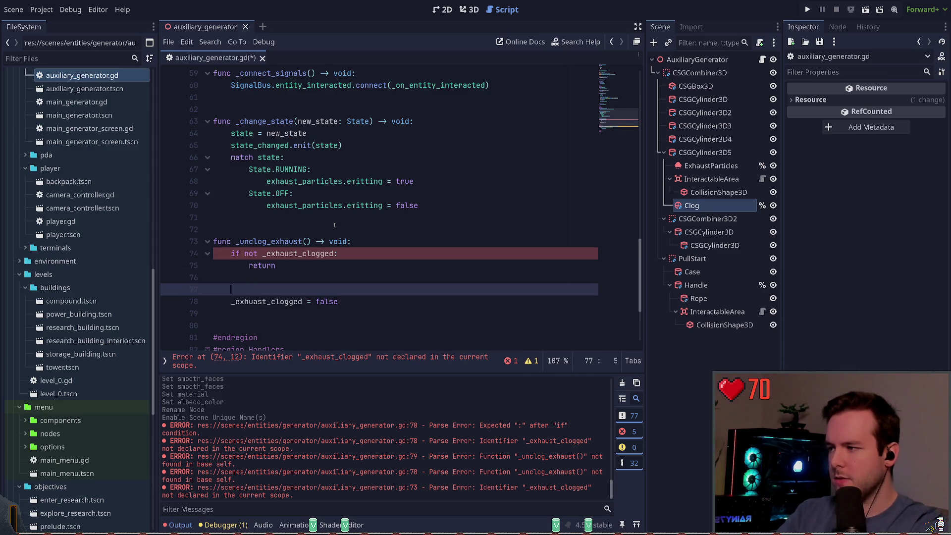
text(g.vis)
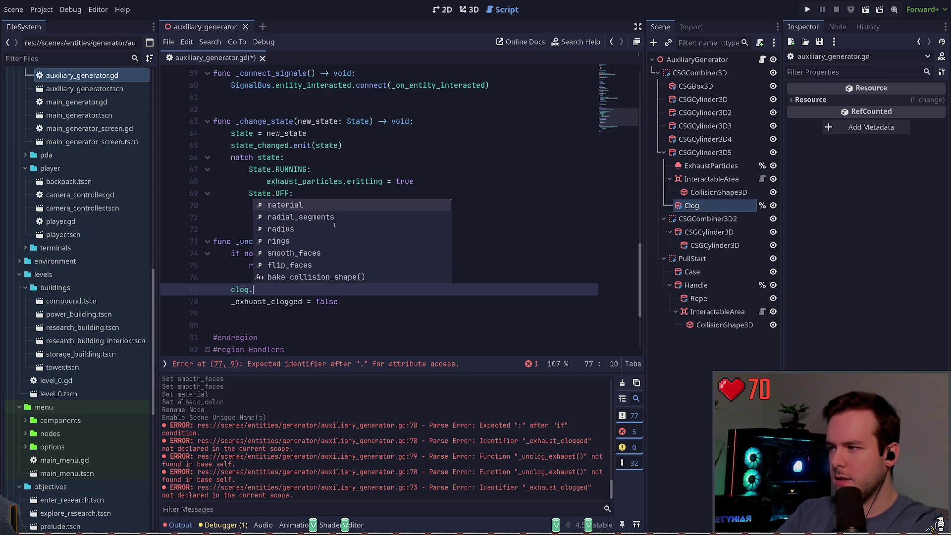
text(ible)
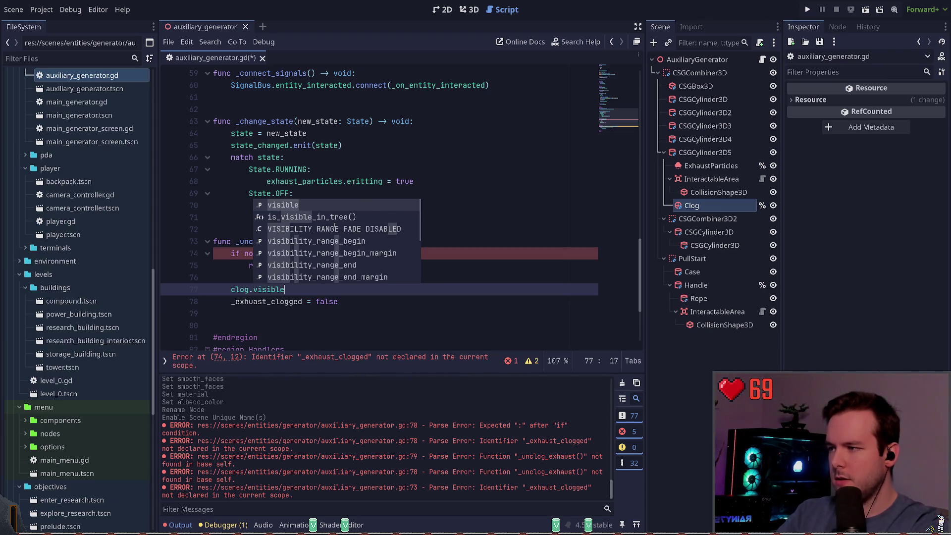
key(BackSpace)
key(BackSpace)
key(BackSpace)
text(hide)
key(Return)
key(ctrl+s)
scroll(334, 225, down, 3)
- Paste the correct _exhaust_clogged name over the misspelled variable declaration on line 18
double_click(293, 145)
key(ctrl+c)
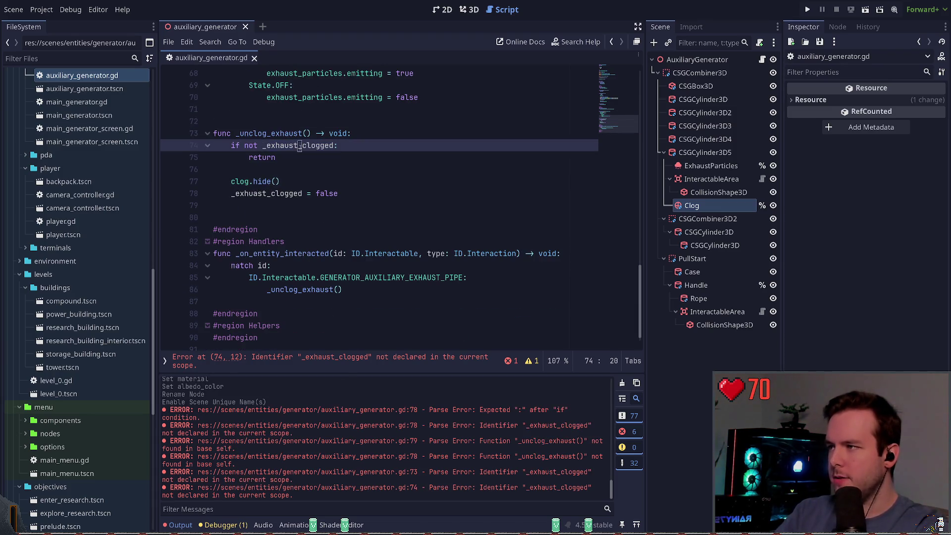
scroll(405, 273, up, 7)
scroll(404, 272, up, 15)
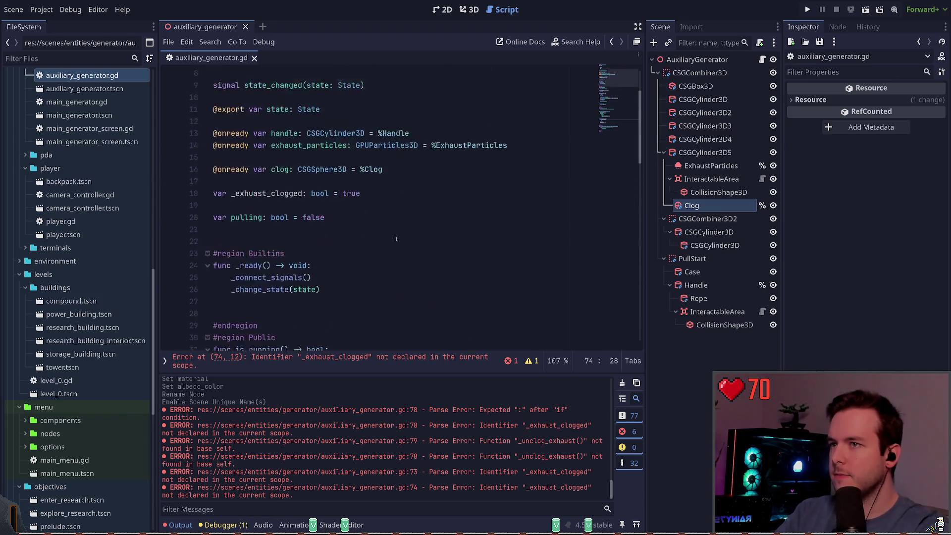
double_click(274, 278)
key(ctrl+v)
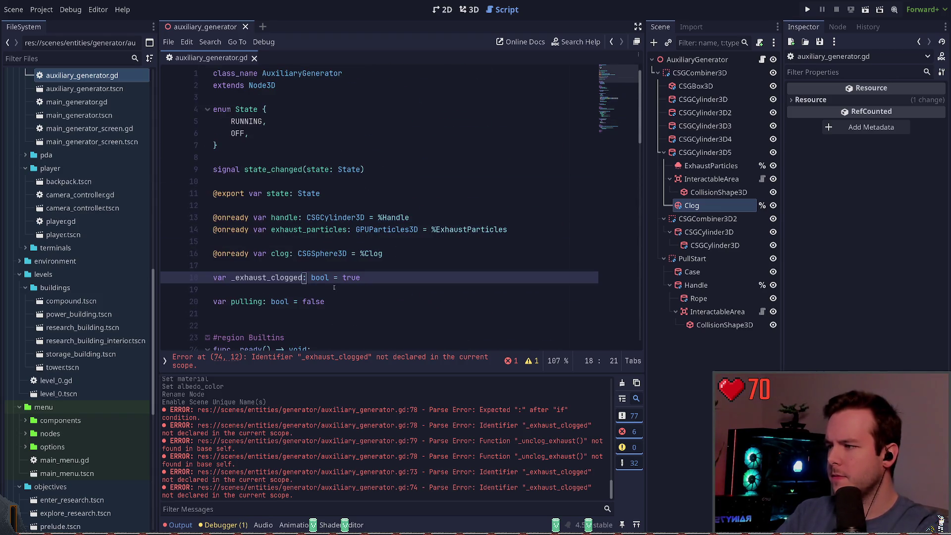
scroll(281, 279, down, 20)
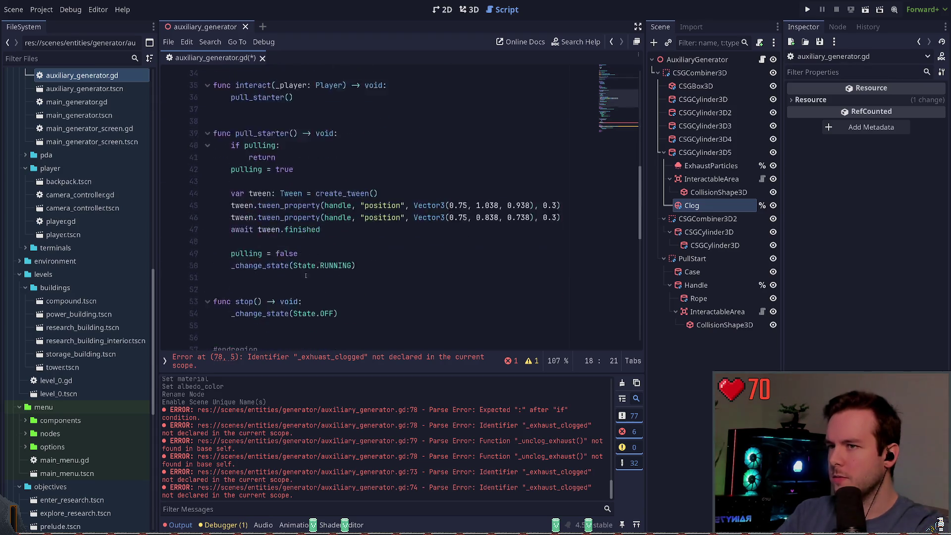
click(253, 181)
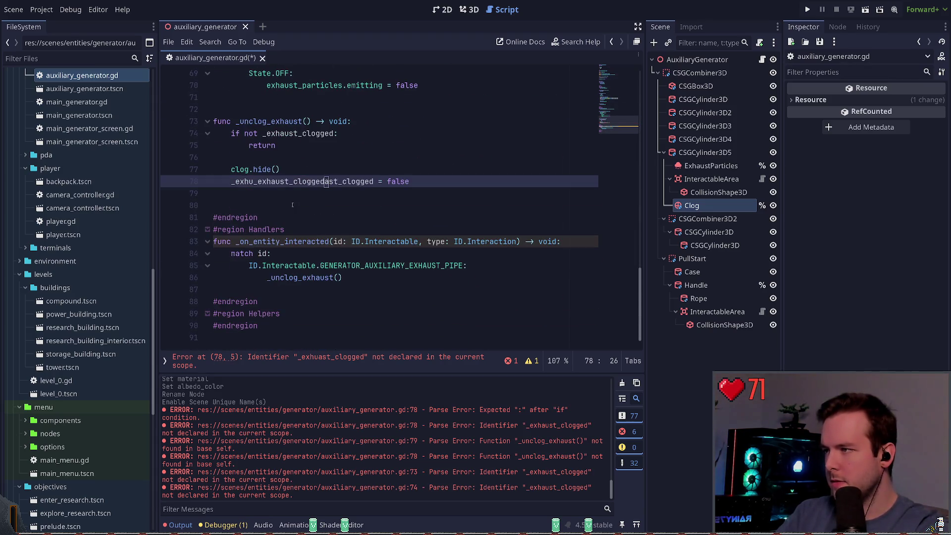
- Correct the flag-reset line's variable name to _exhaust_clogged and save
double_click(253, 182)
key(ctrl+v)
key(ctrl+s)
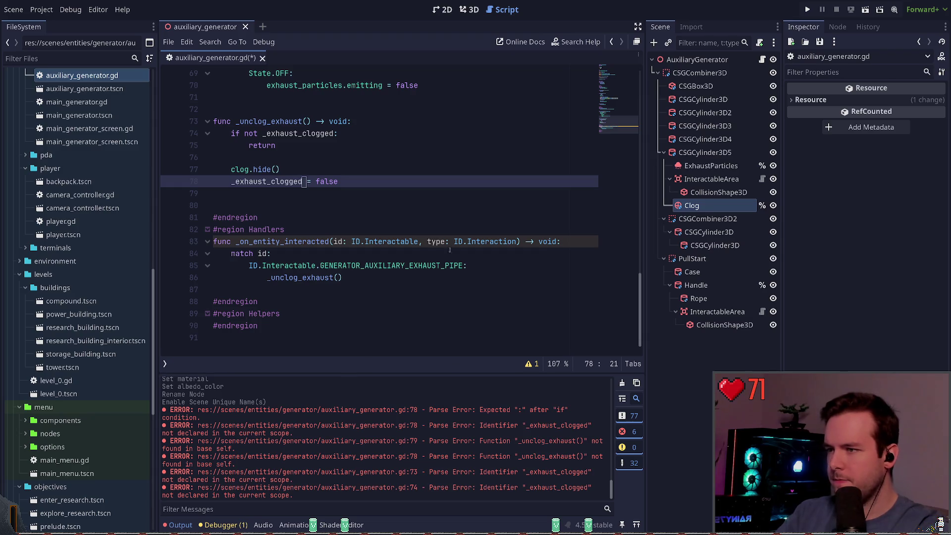
click(349, 288)
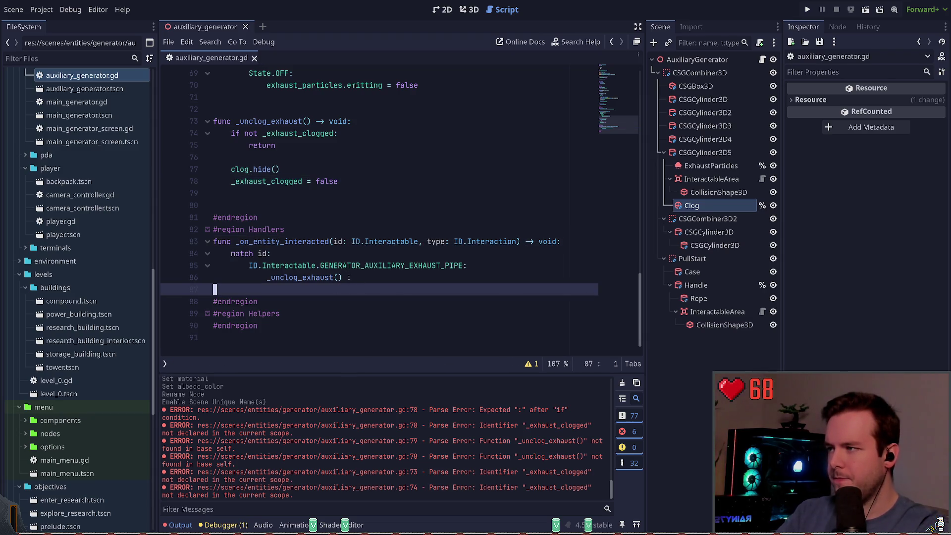
scroll(324, 209, up, 1)
- Add an ID.Interactable.GENERATOR_AUXILIARY_PULL_STRING case after the exhaust-pipe case
click(372, 302)
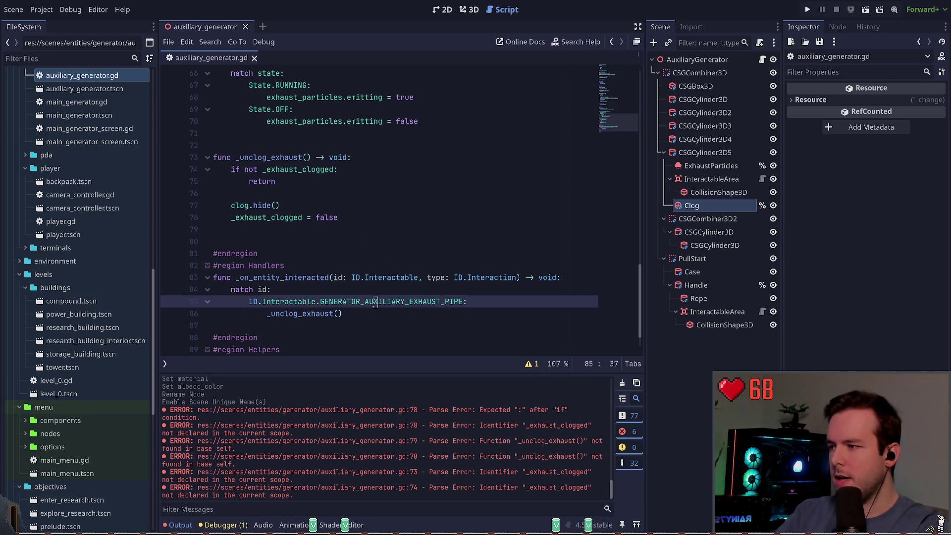
key(Down)
key(End)
key(Return)
key(BackSpace)
text(ID.Interactable.GENER)
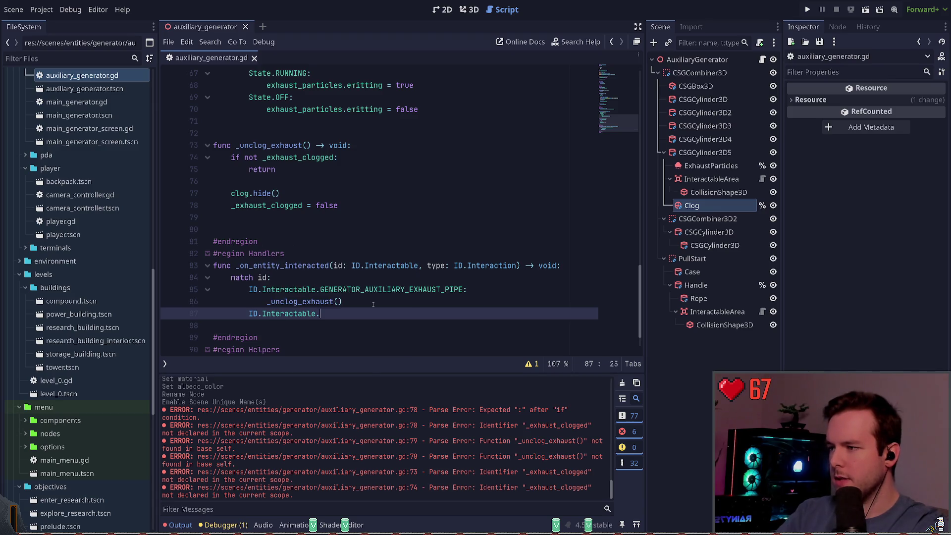
key(Return)
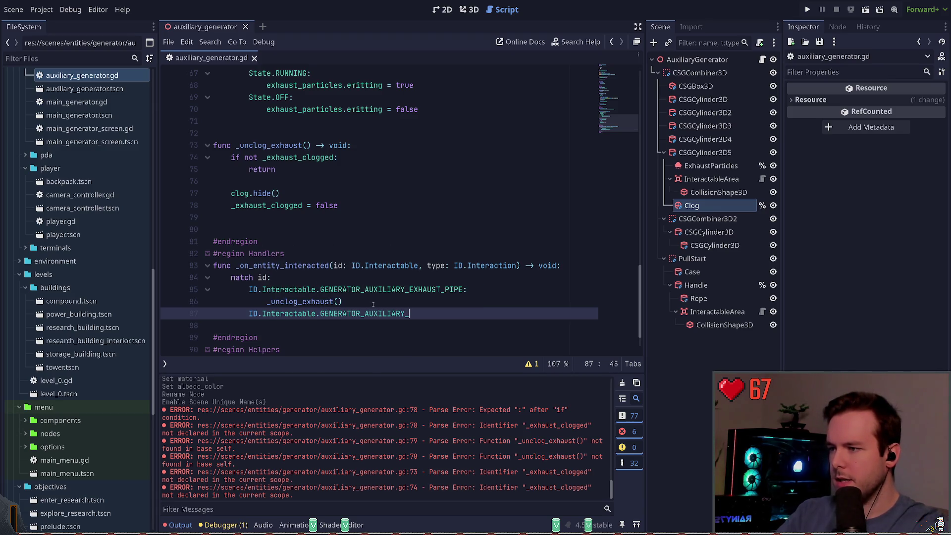
text(P)
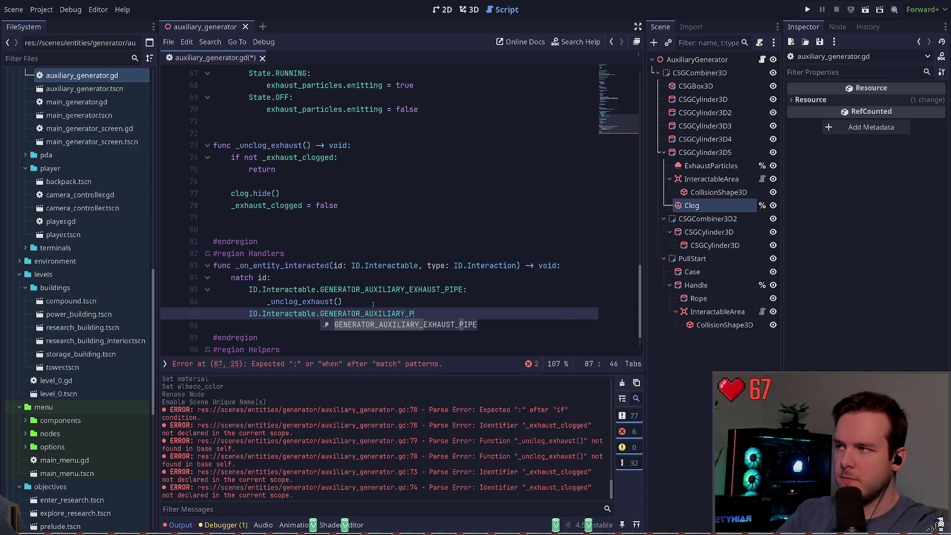
text(ULL_STRING:)
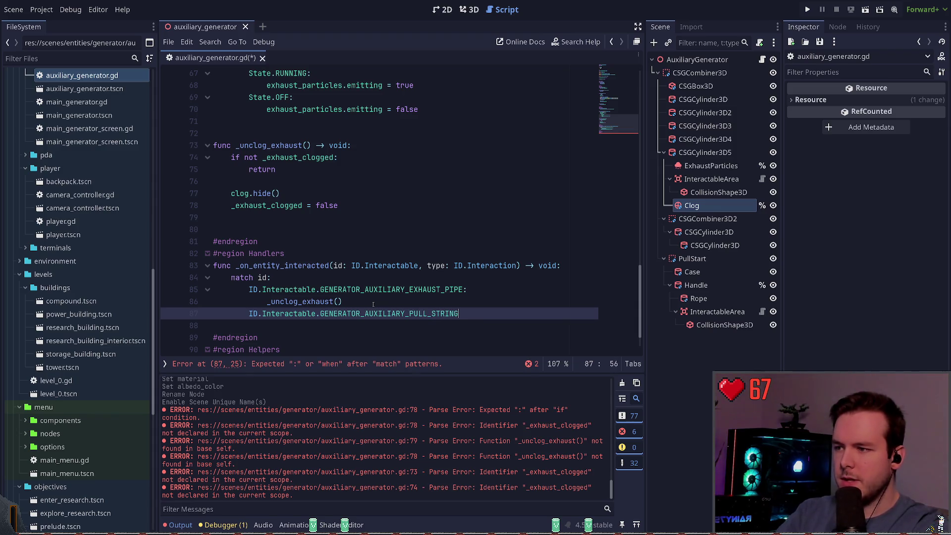
key(Return)
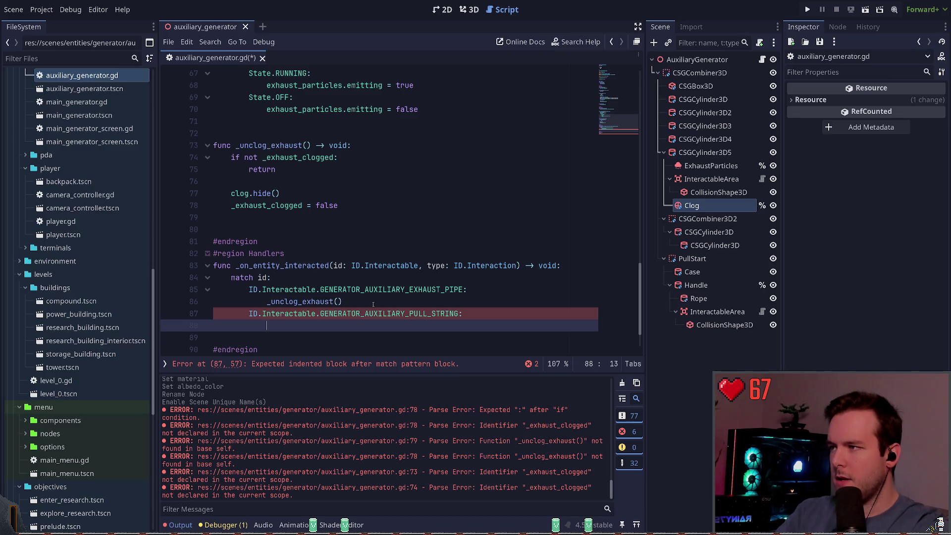
- Have the pull-string case call _pull_starter()
text(_st)
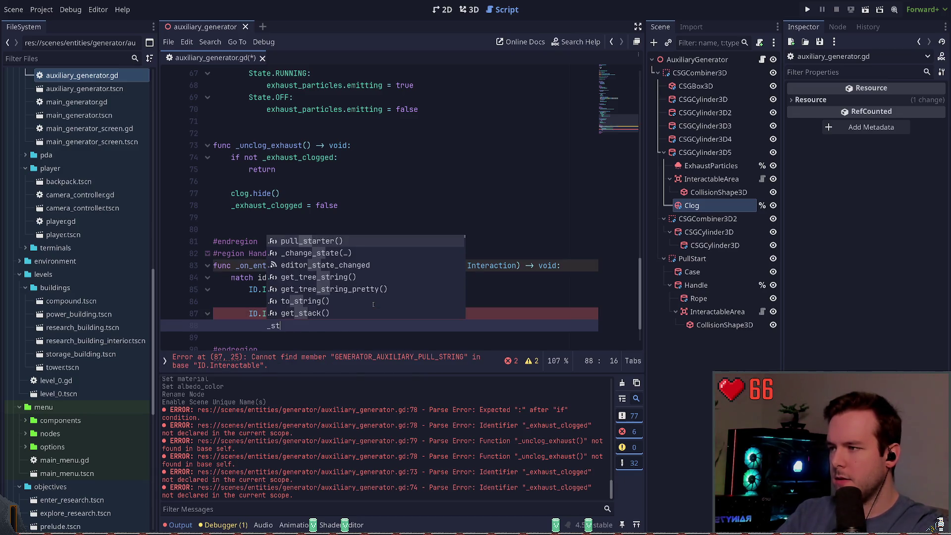
key(Return)
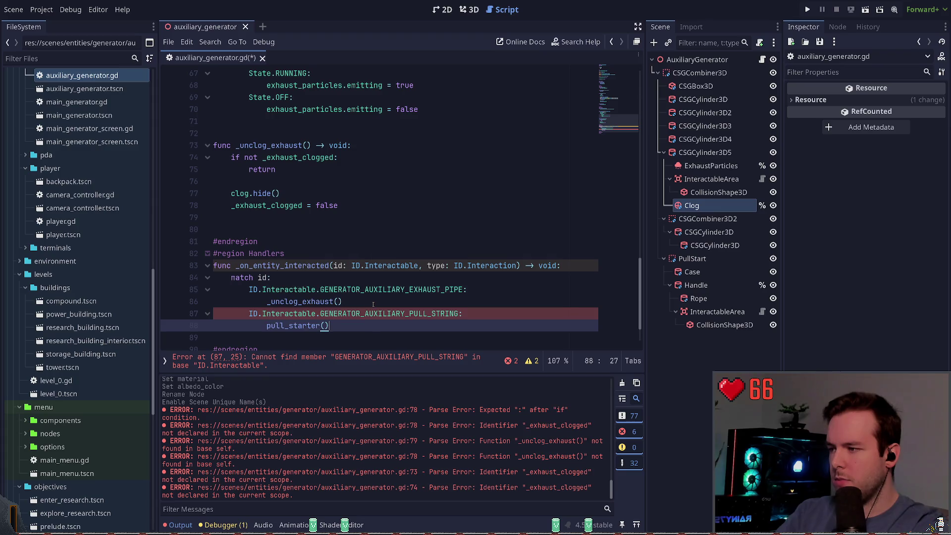
scroll(373, 304, down, 1)
key(Home)
text(_)
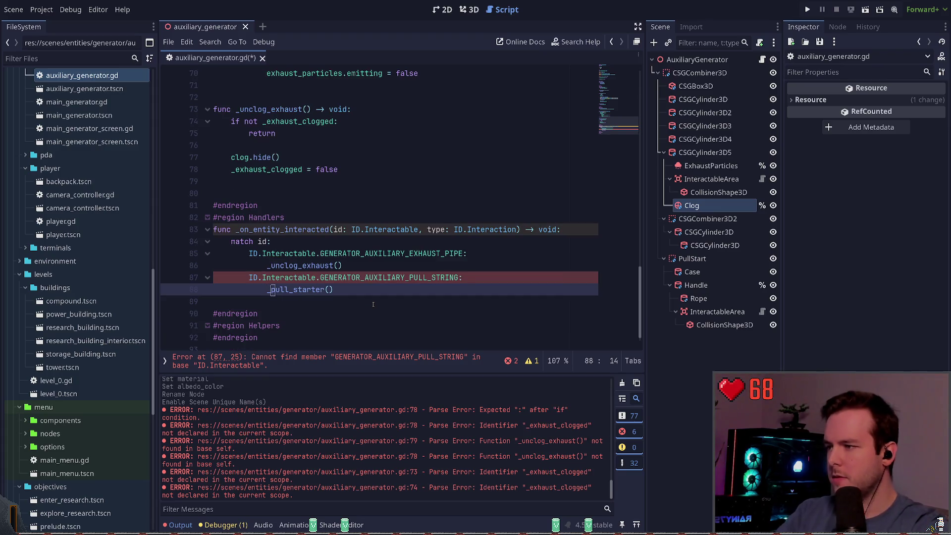
click(392, 292)
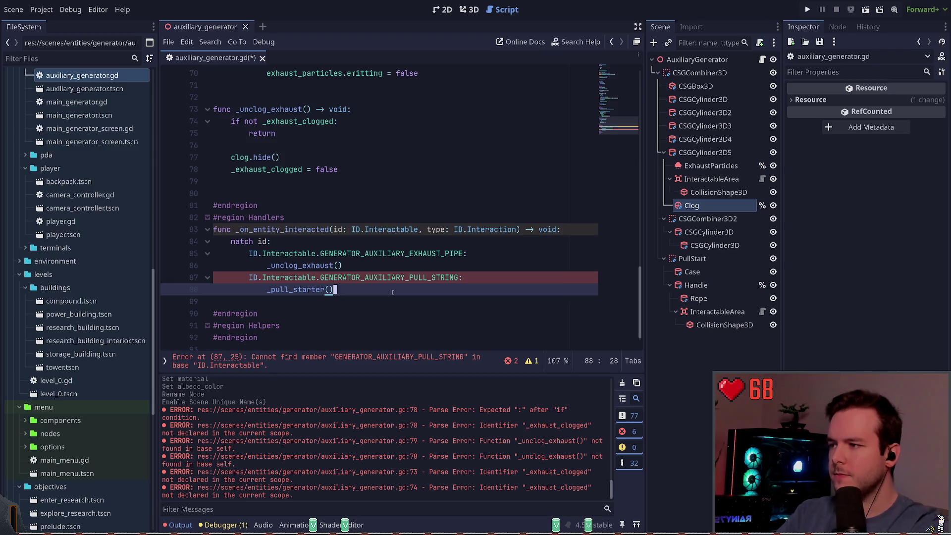
- Move the pull-string case above the exhaust-pipe case and save
key(shift+Up)
key(shift+Home)
key(shift+Home)
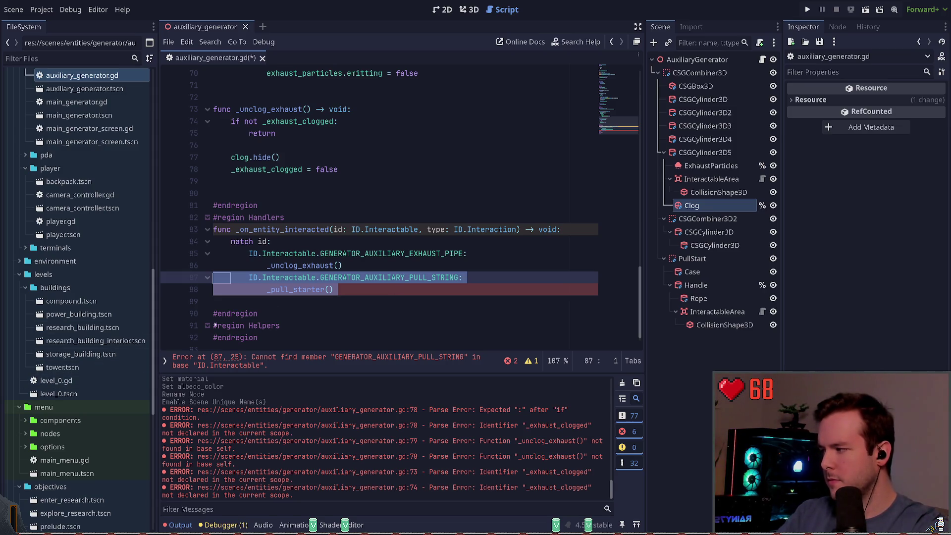
key(alt+Up)
key(End)
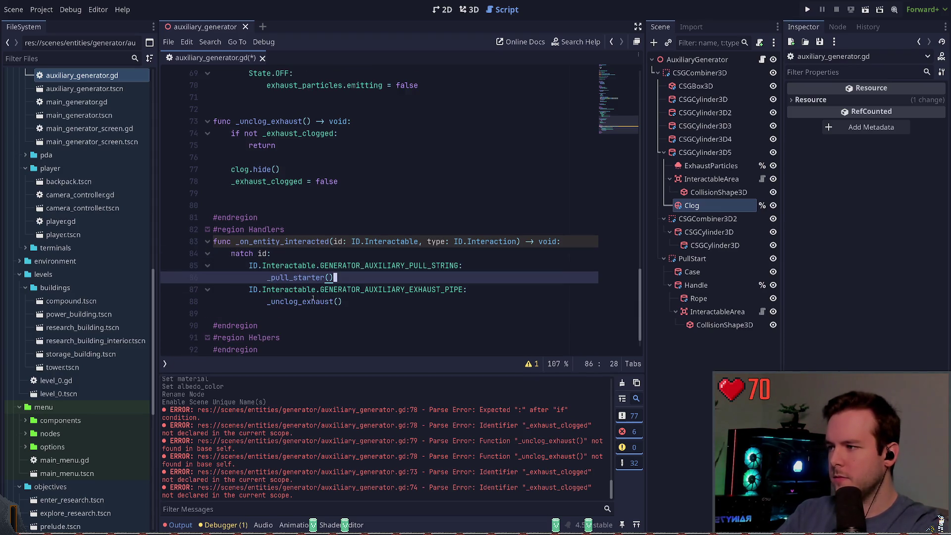
key(ctrl+s)
scroll(313, 298, down, 1)
click(294, 254)
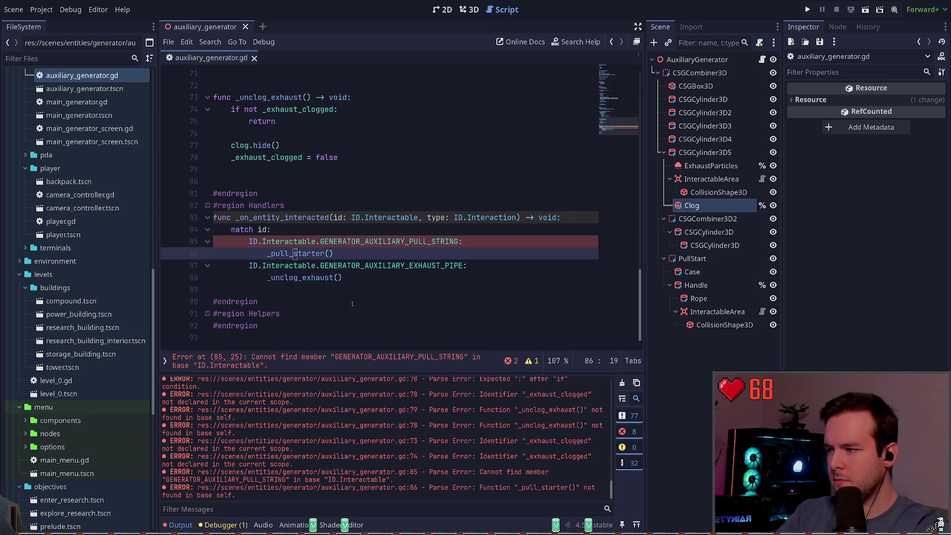
- Add a GENERATOR_AUXILIARY_PULL_STRING entry to the Interactable enum in id.gd
click(363, 359)
click(308, 280)
ctrl+click(308, 280)
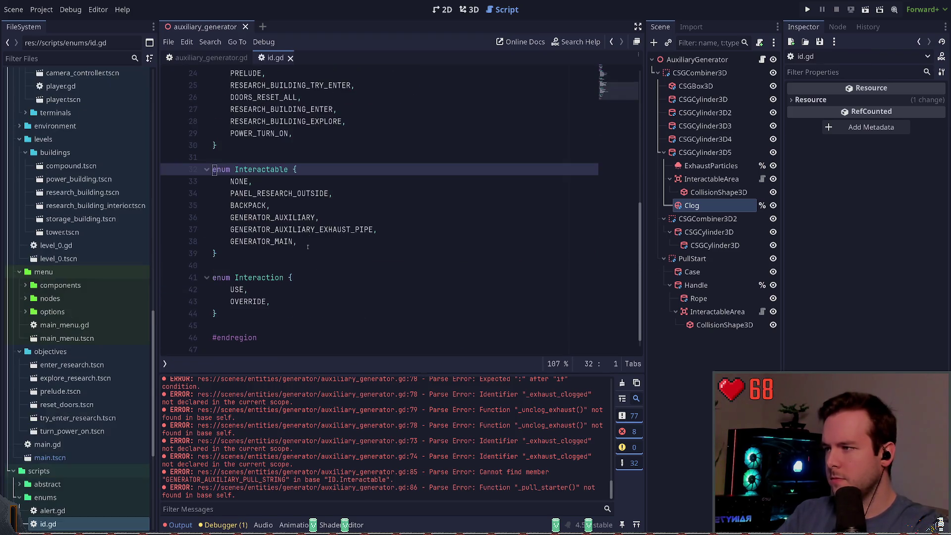
click(383, 219)
key(Return)
text(GENERATOR_AUXILIARY_PULL_STRING)
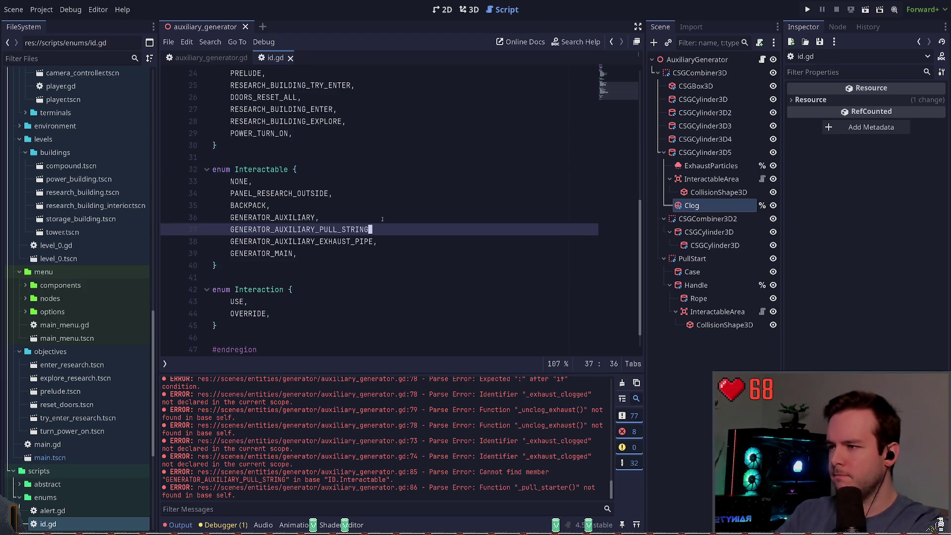
- Place the PULL_STRING enum entry below EXHAUST_PIPE and save id.gd
click(272, 229)
key(ctrl+x)
key(Down)
key(ctrl+v)
key(ctrl+s)
click(291, 229)
click(291, 241)
- In auxiliary_generator.gd, move the pull-string case back below the exhaust-pipe case
click(211, 58)
click(353, 280)
key(shift+Up)
key(ctrl+x)
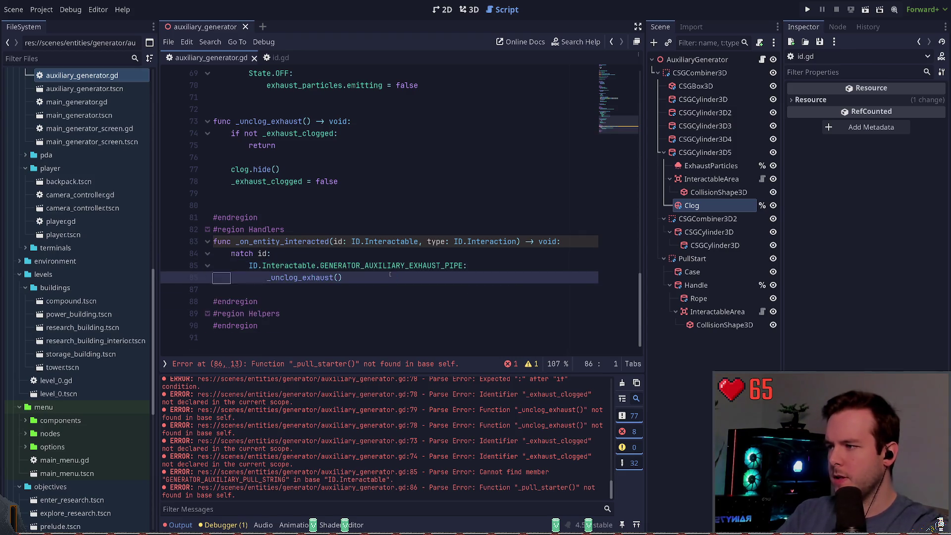
key(Down)
key(Down)
key(ctrl+v)
click(294, 301)
- Find the _pull_starter function definition and cut the whole function out
scroll(294, 301, down, 1)
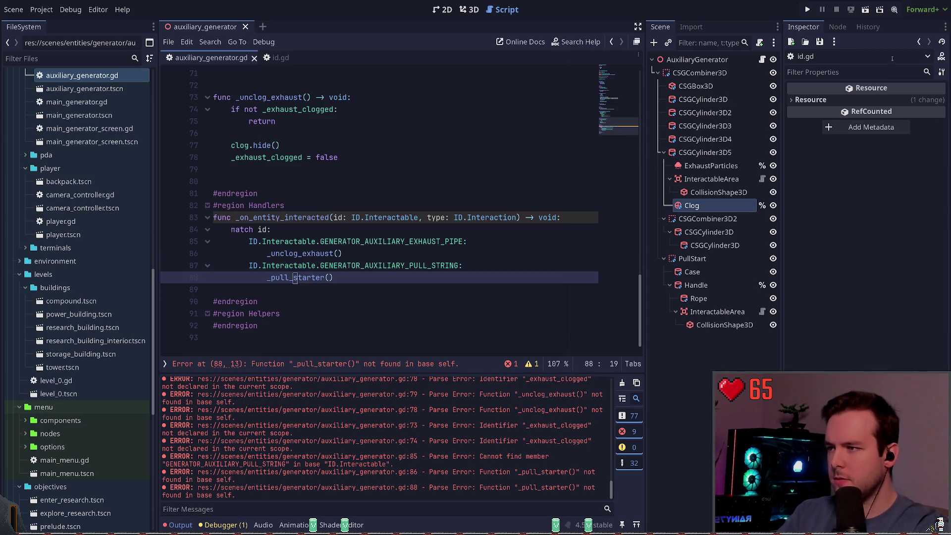
key(shift+F11)
key(shift+F11)
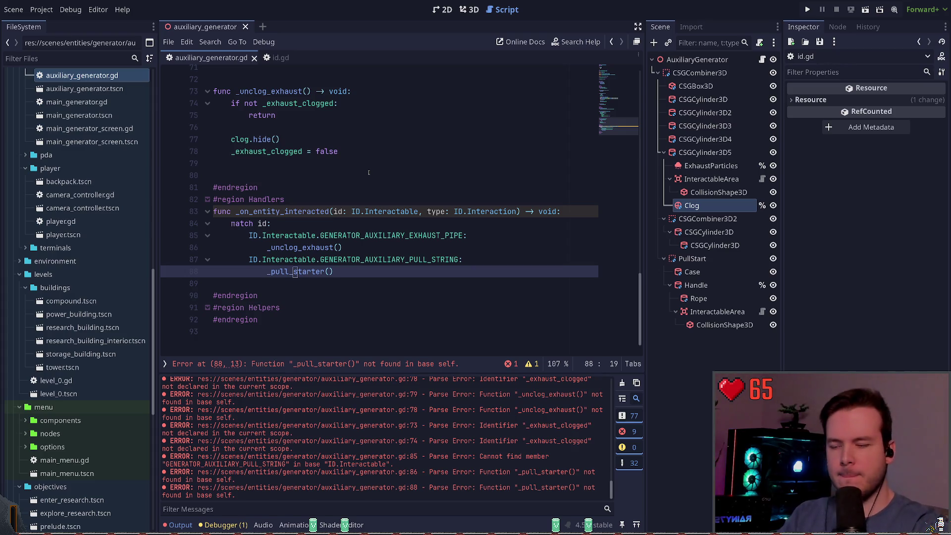
key(Down)
click(387, 279)
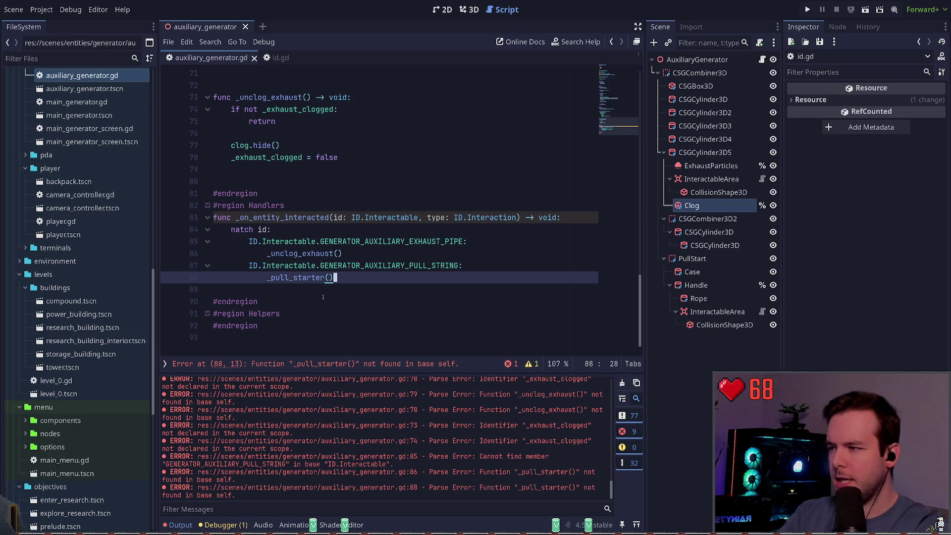
key(Left)
key(Left)
scroll(311, 254, up, 5)
scroll(311, 254, up, 2)
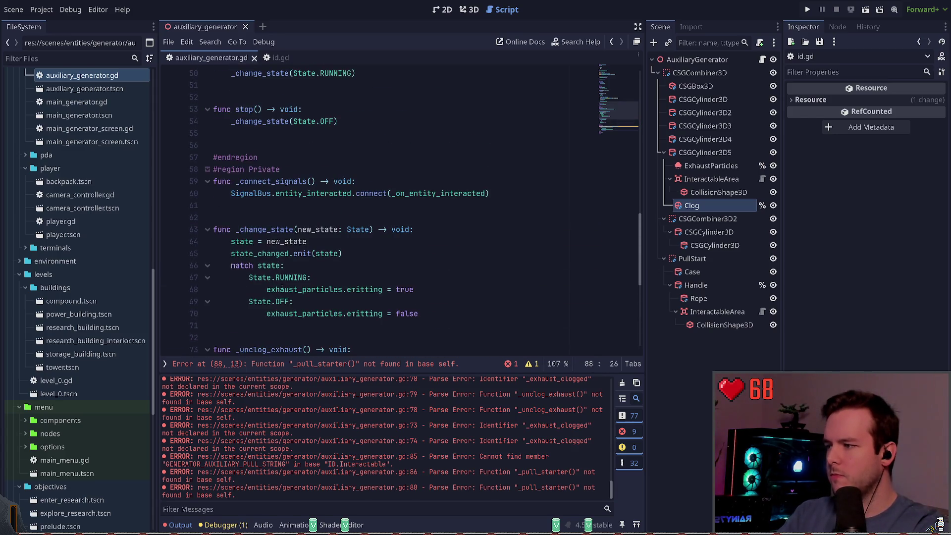
scroll(263, 228, up, 7)
click(296, 191)
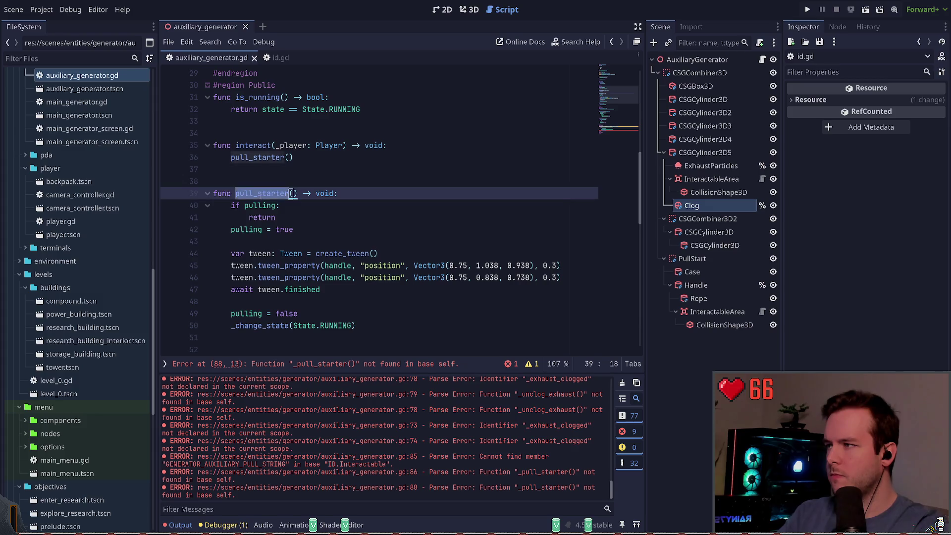
scroll(302, 208, down, 2)
mouse_move(355, 256)
mouse_down()
mouse_move(231, 184)
mouse_move(213, 124)
mouse_up()
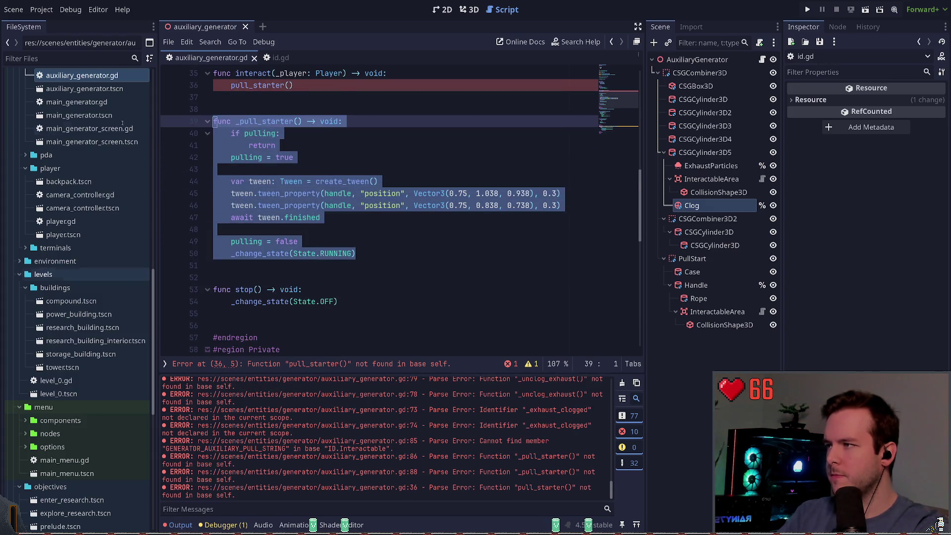
key(ctrl+x)
- Paste _pull_starter on a new line below _unclog_exhaust and save the script
scroll(278, 226, down, 5)
scroll(277, 229, down, 3)
click(307, 181)
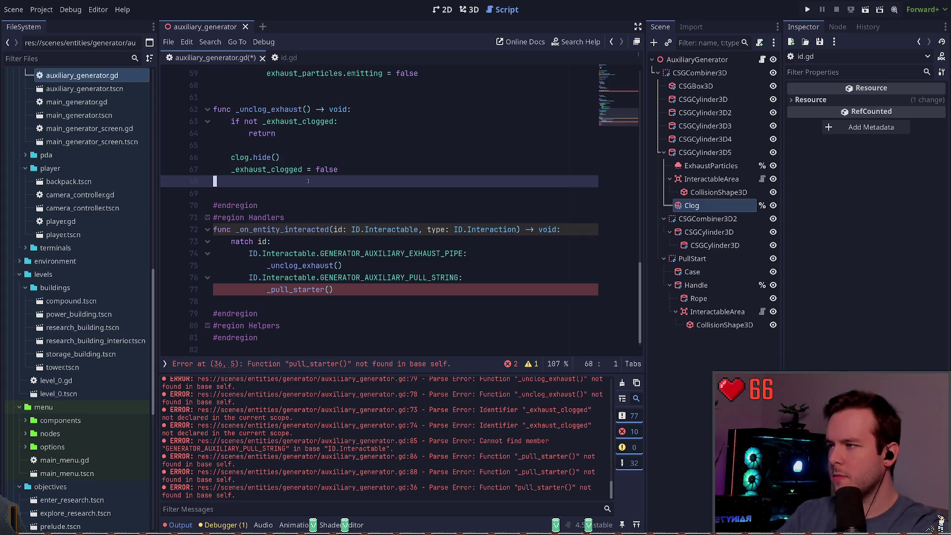
key(Return)
key(ctrl+v)
key(ctrl+s)
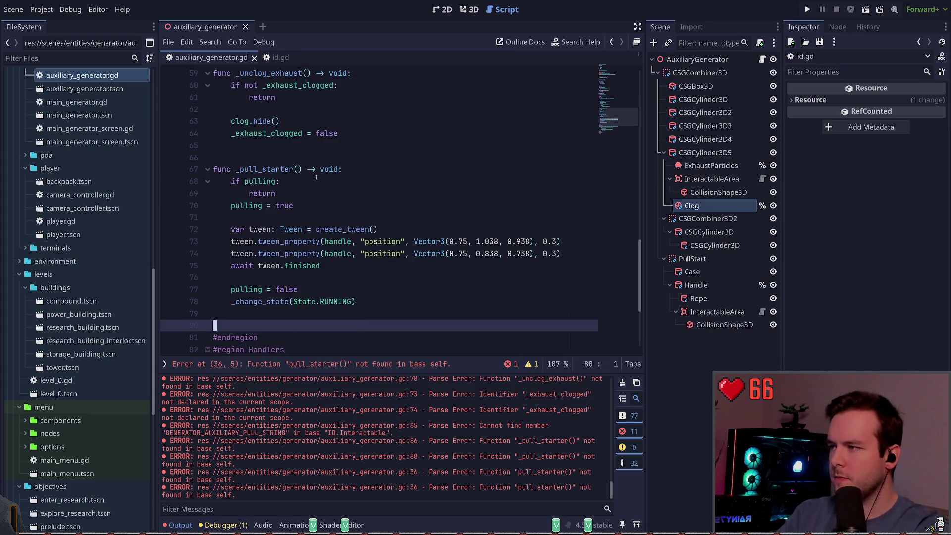
- Review the _change_state(State.RUNNING) line and the _exhaust_clogged variable in the script
scroll(369, 189, down, 1)
scroll(449, 219, down, 1)
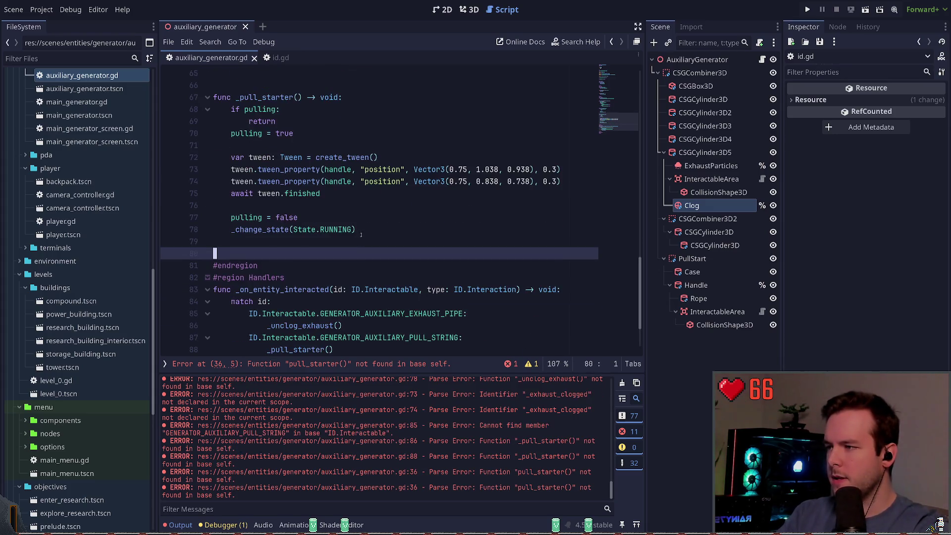
click(355, 230)
key(shift+Home)
scroll(356, 230, down, 2)
scroll(376, 203, up, 10)
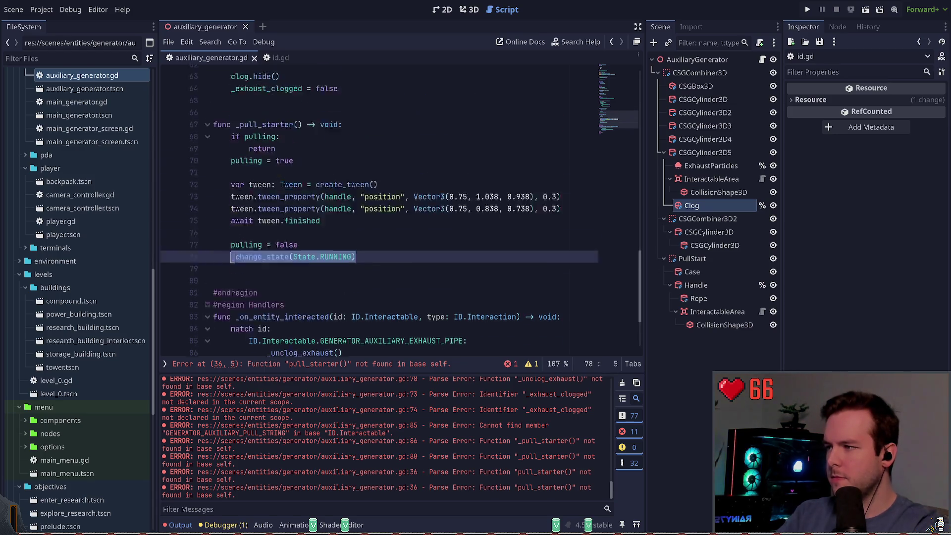
scroll(376, 204, up, 11)
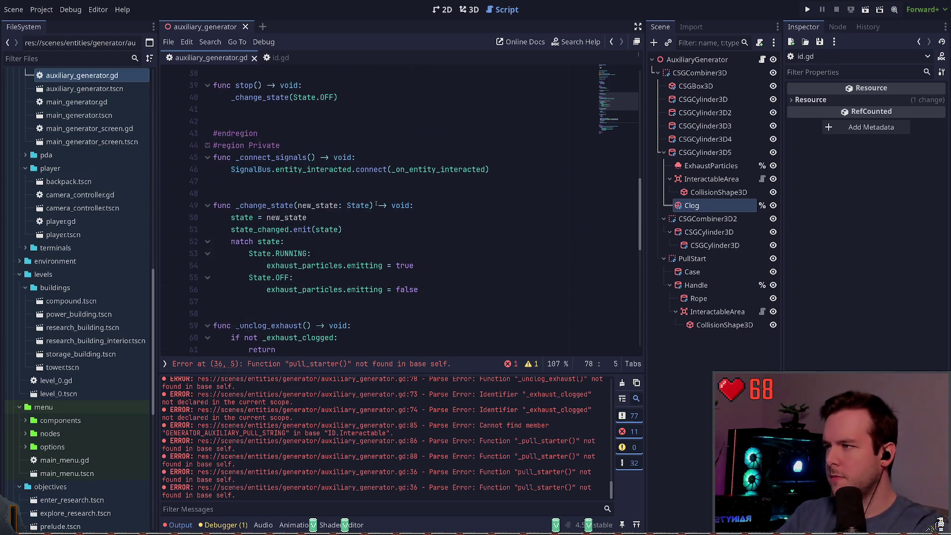
click(383, 220)
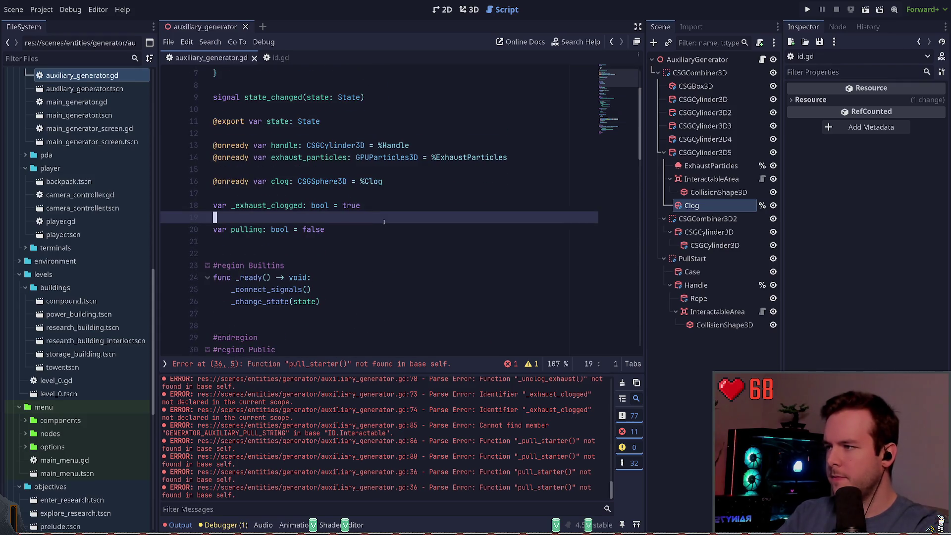
key(Up)
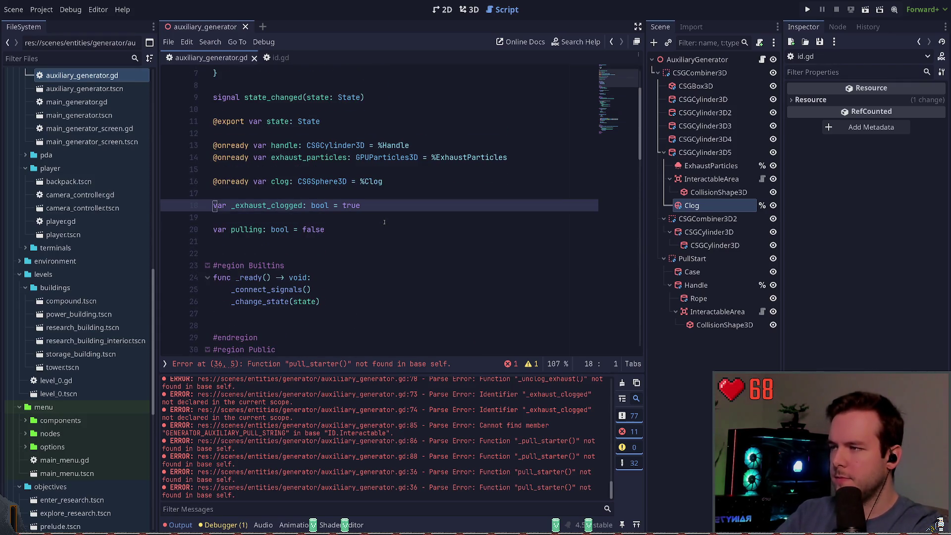
scroll(383, 222, up, 2)
double_click(282, 278)
scroll(359, 215, down, 20)
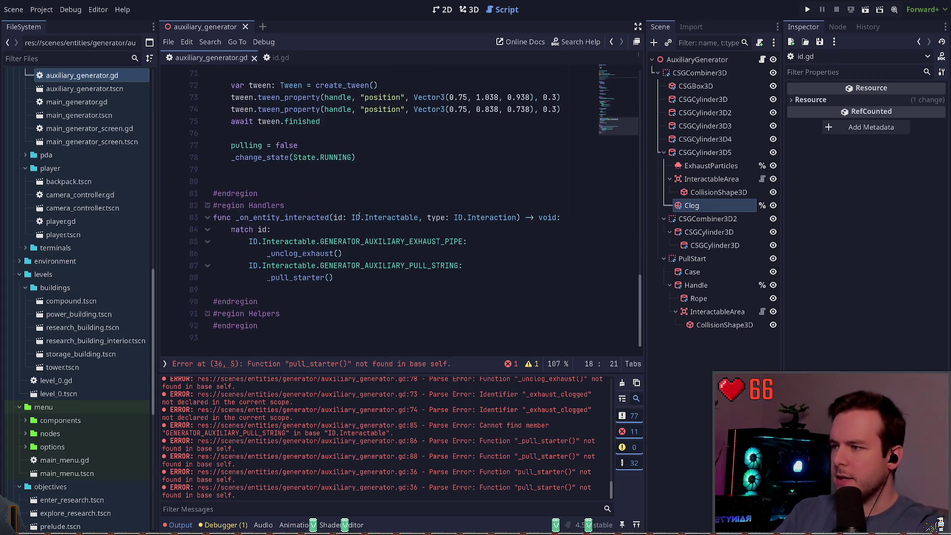
click(360, 202)
scroll(366, 236, up, 1)
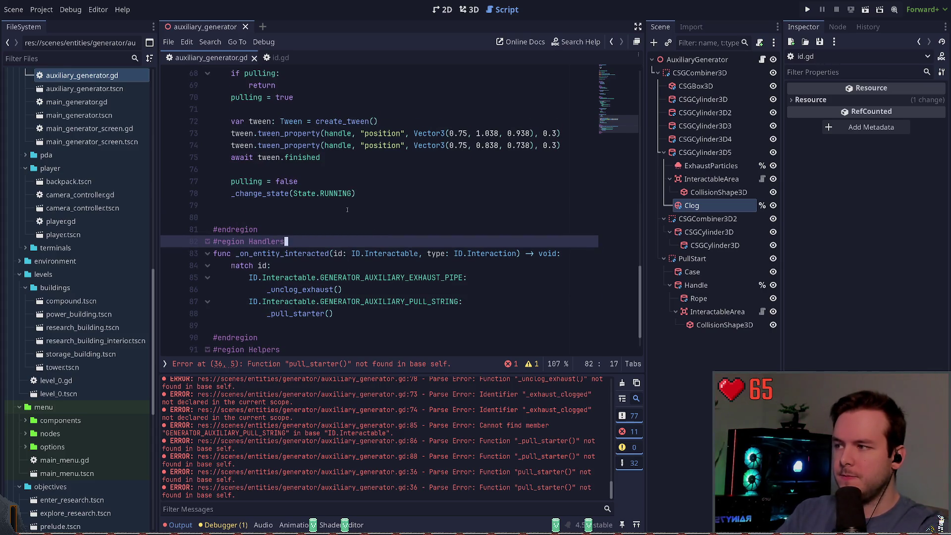
- Below the RUNNING state change in _pull_starter, type SignalBus.auxiliary_generator with autocomplete
click(388, 194)
key(Return)
text(Signbal)
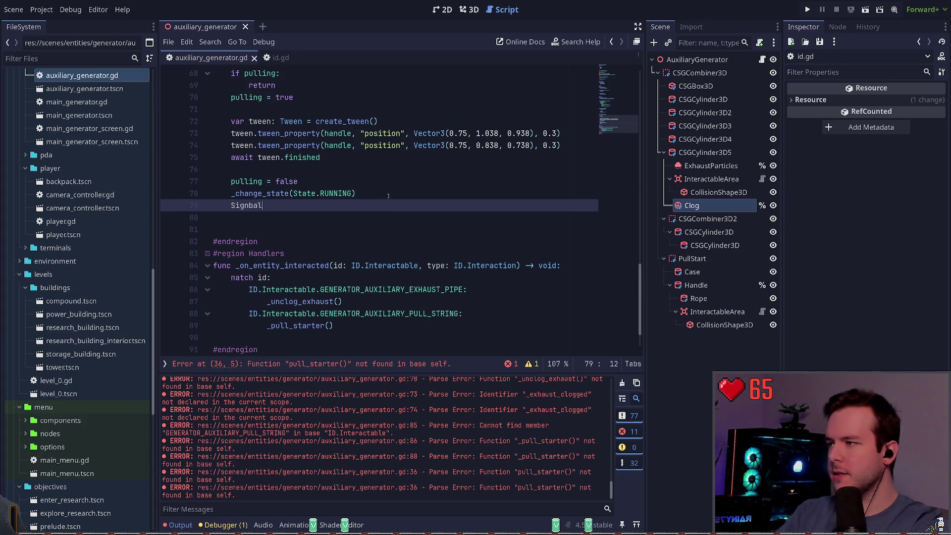
key(BackSpace)
text(al)
key(Return)
text(.)
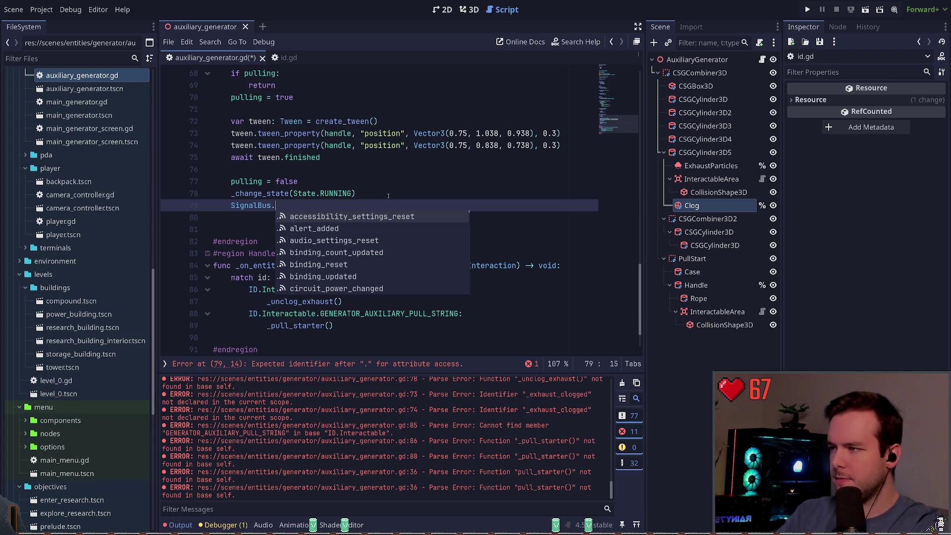
text(gene)
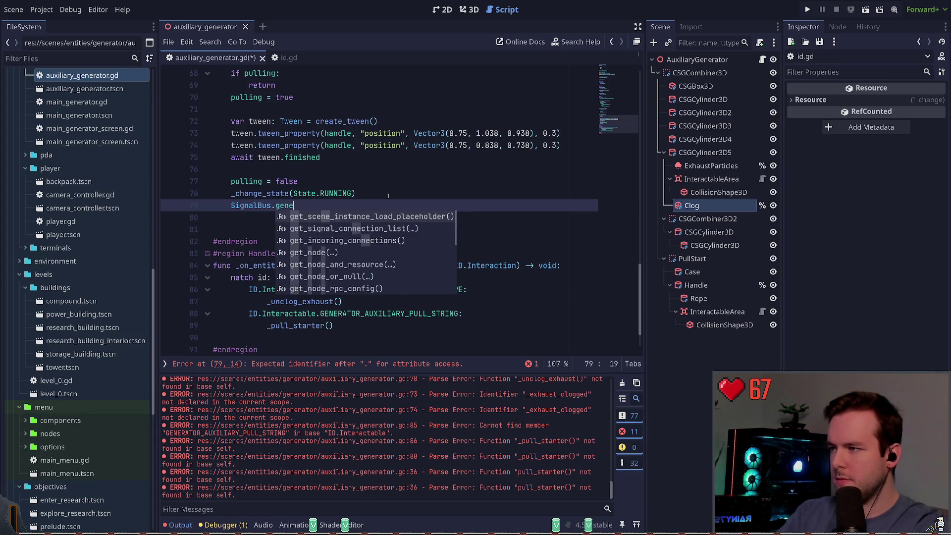
key(BackSpace)
key(BackSpace)
key(BackSpace)
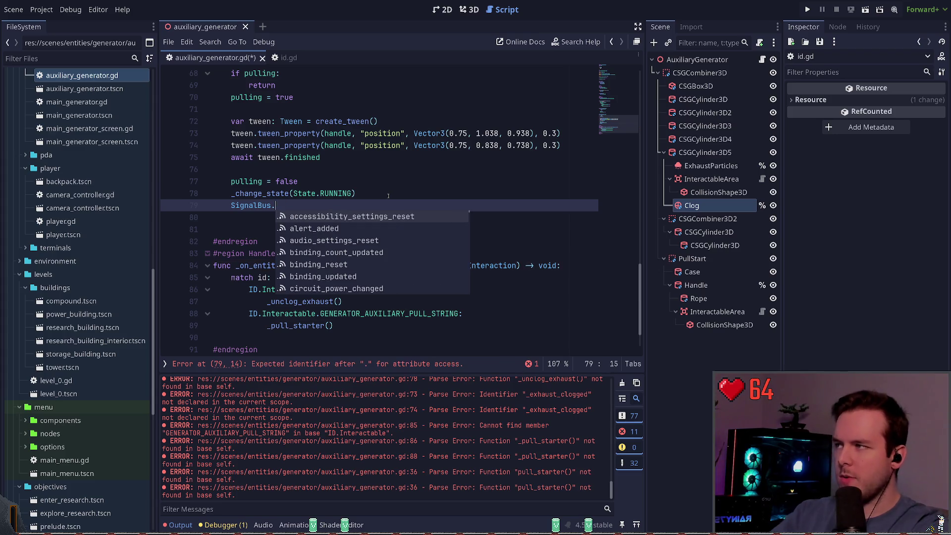
text(auxiliary)
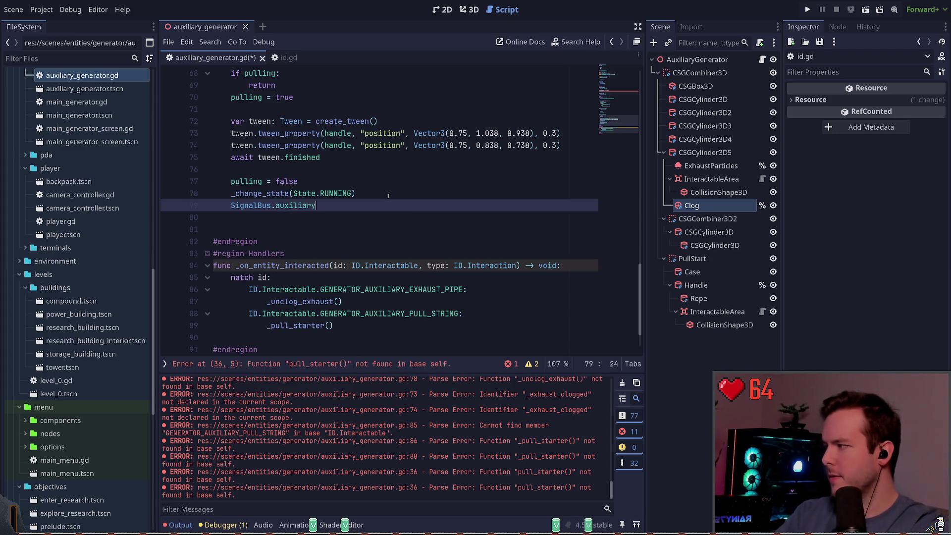
text(_generator)
key(BackSpace)
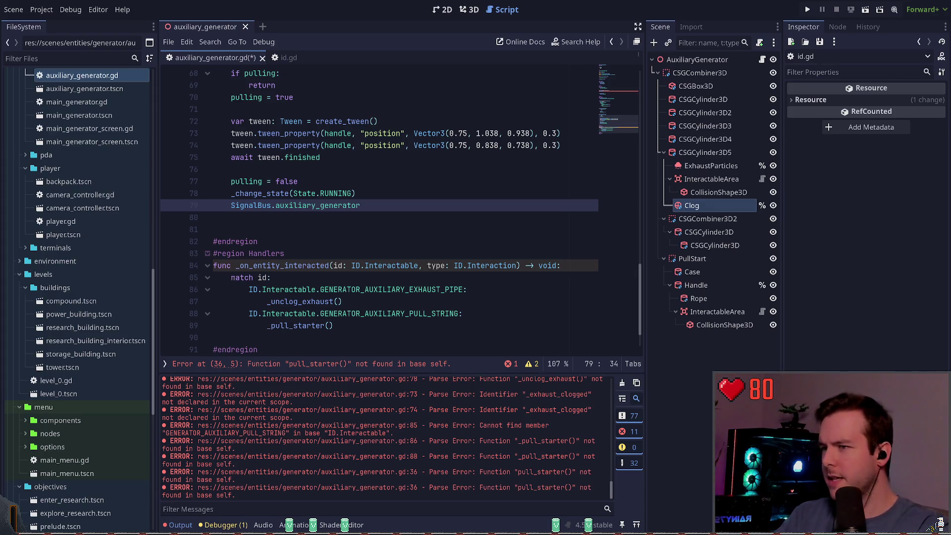
- Complete the line as SignalBus.auxiliary_generator_state_changed(state) and save
key(ctrl+s)
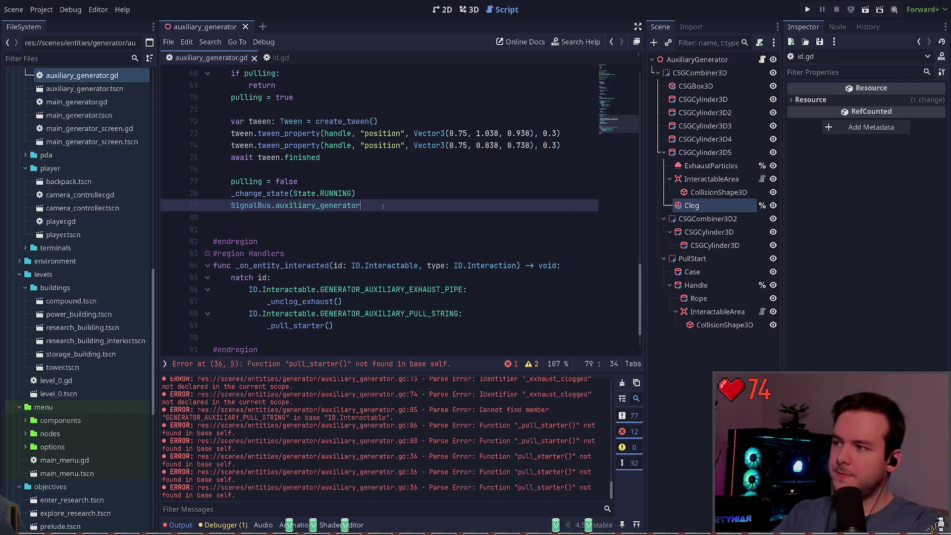
scroll(390, 245, up, 20)
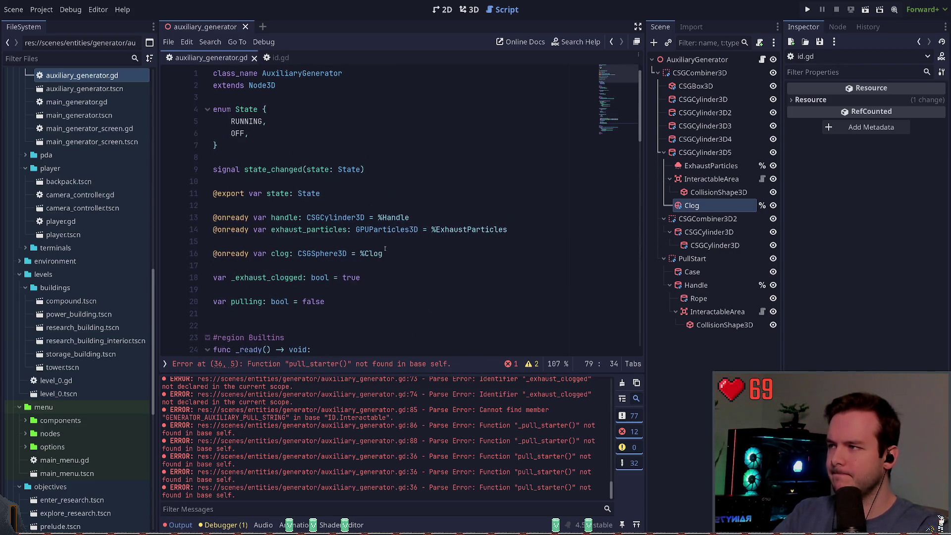
scroll(394, 241, down, 5)
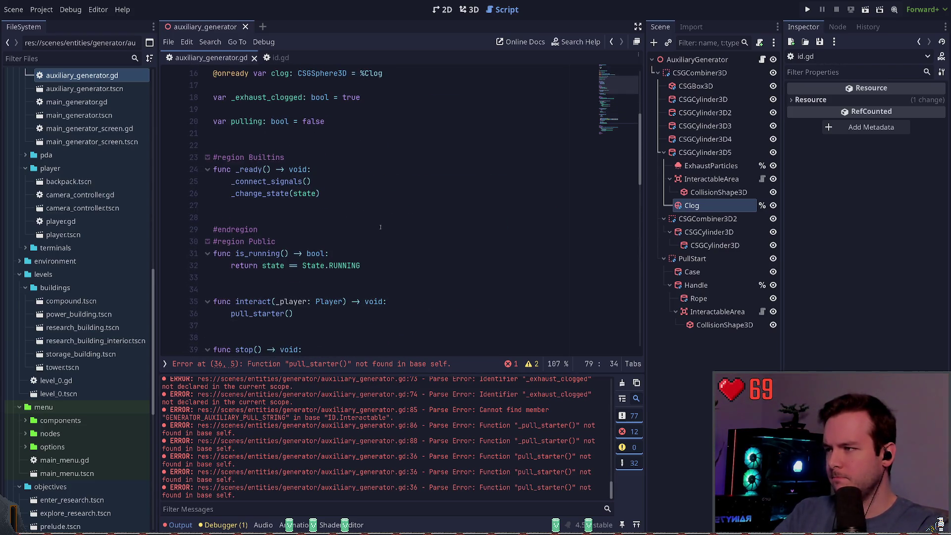
scroll(379, 219, down, 7)
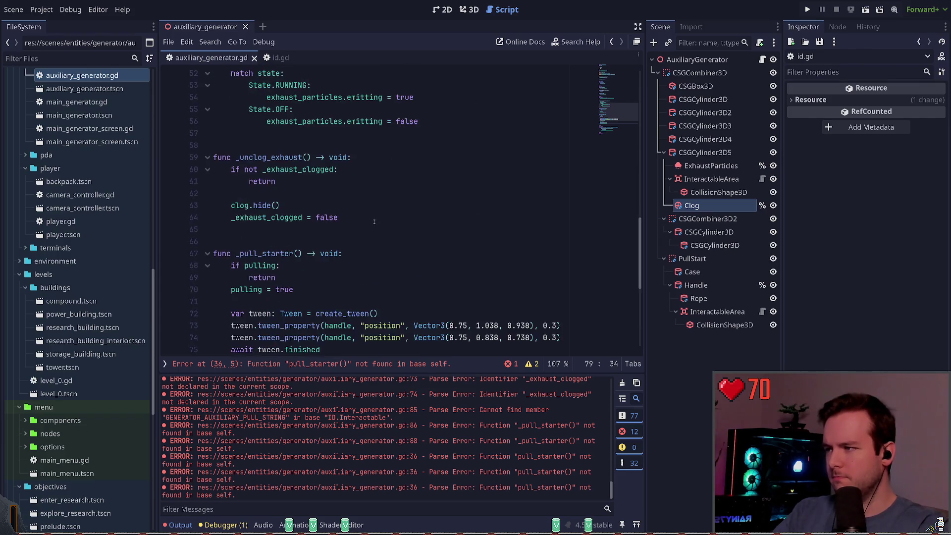
scroll(359, 219, down, 10)
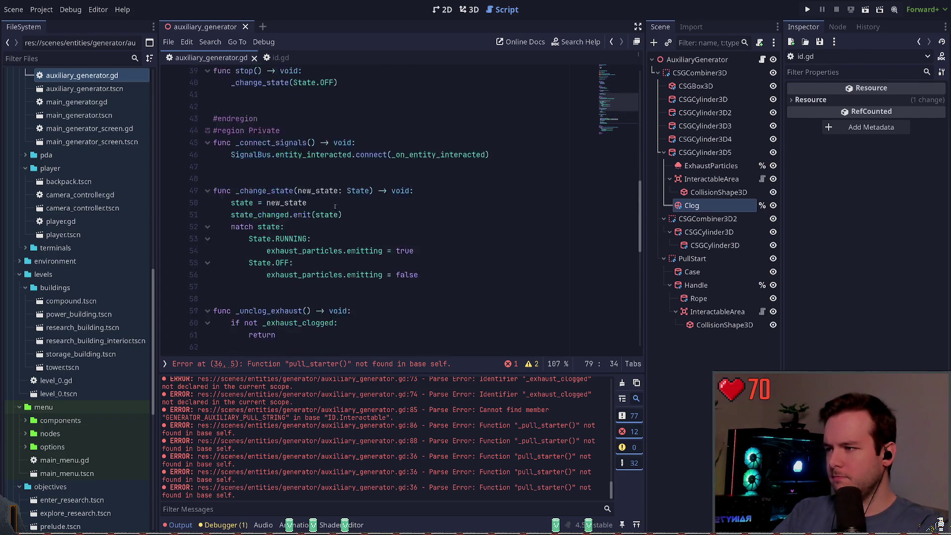
scroll(337, 204, down, 1)
text(.auxiliary_generator_)
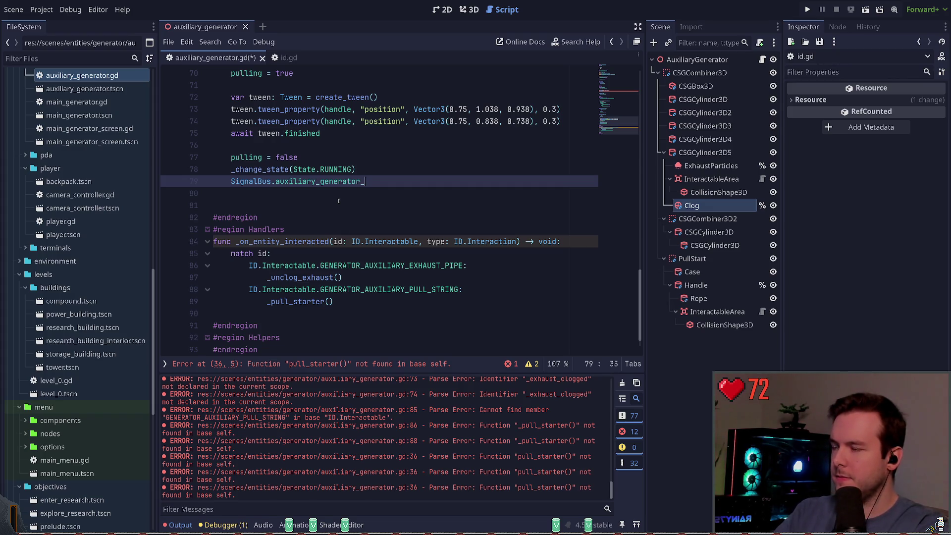
text(state_changed()
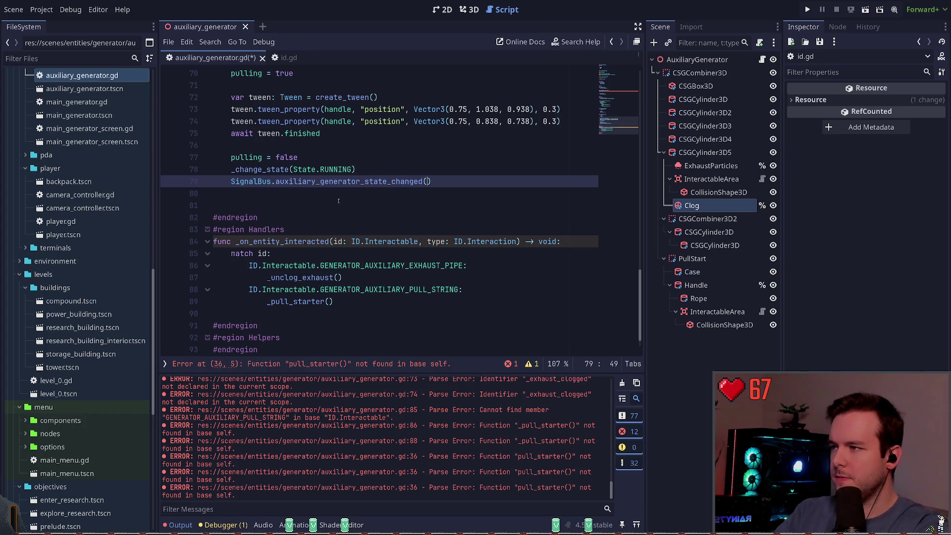
text(state)
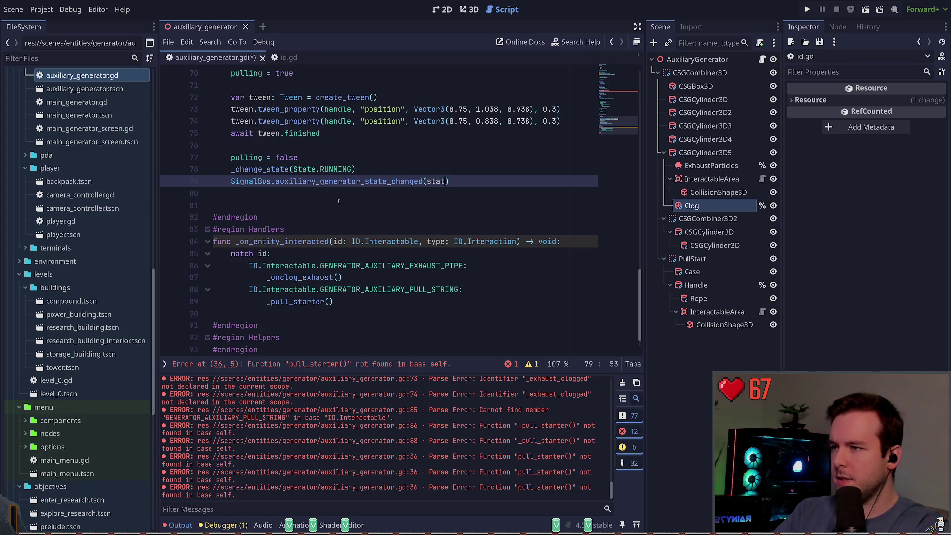
key(ctrl+s)
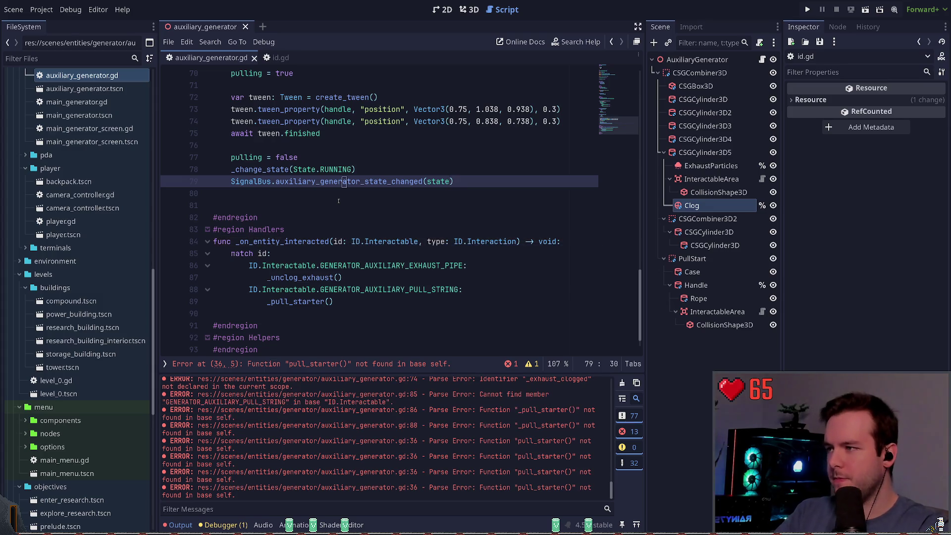
key(Down)
- Cut the signal call back out of _pull_starter and save the script
scroll(446, 218, up, 1)
drag(453, 217, 231, 218)
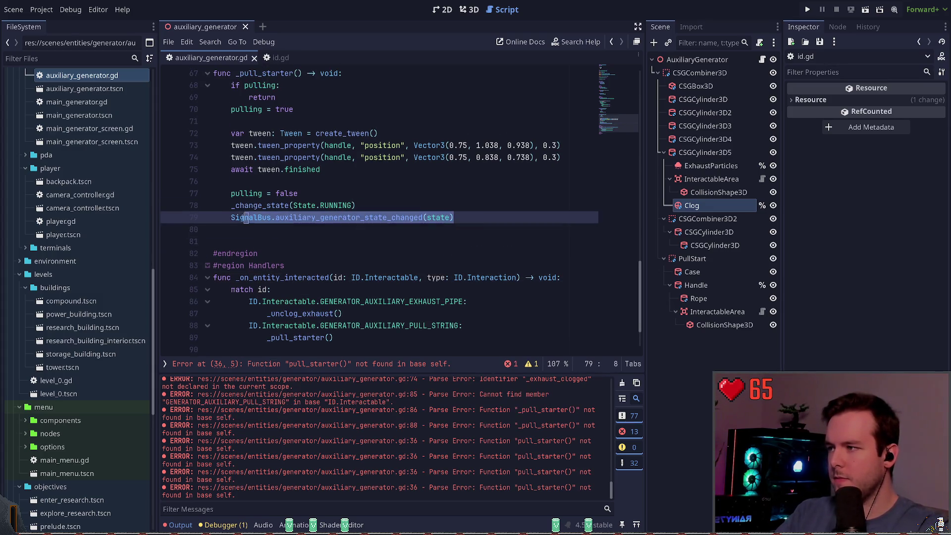
key(ctrl+x)
key(Down)
key(Down)
key(Down)
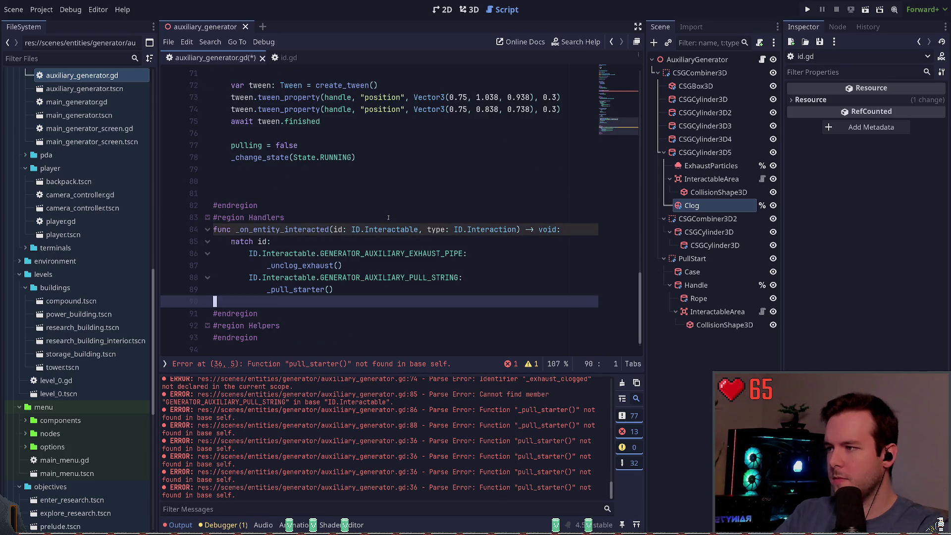
key(ctrl+s)
scroll(346, 218, up, 20)
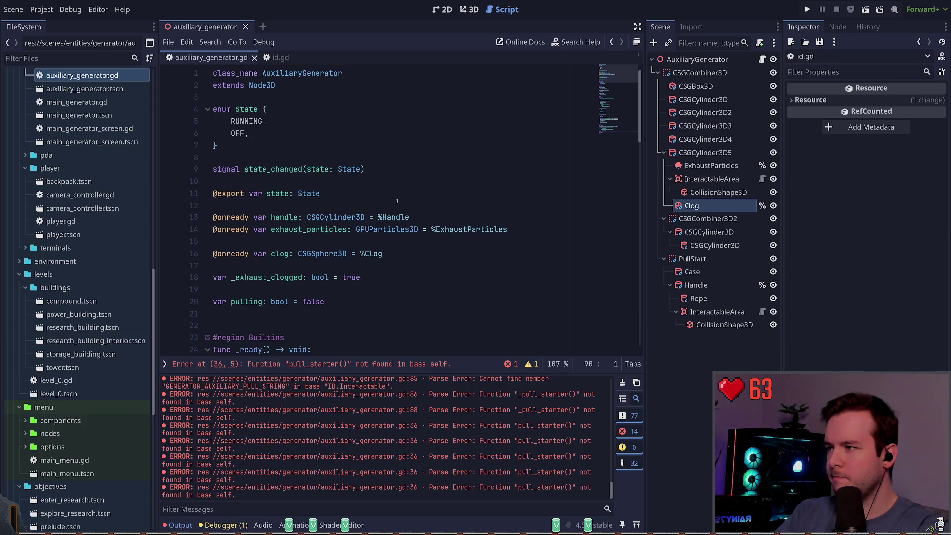
- Paste the signal call under the state declaration inside a new set(value): setter, and save
click(397, 205)
click(398, 198)
key(ctrl+v)
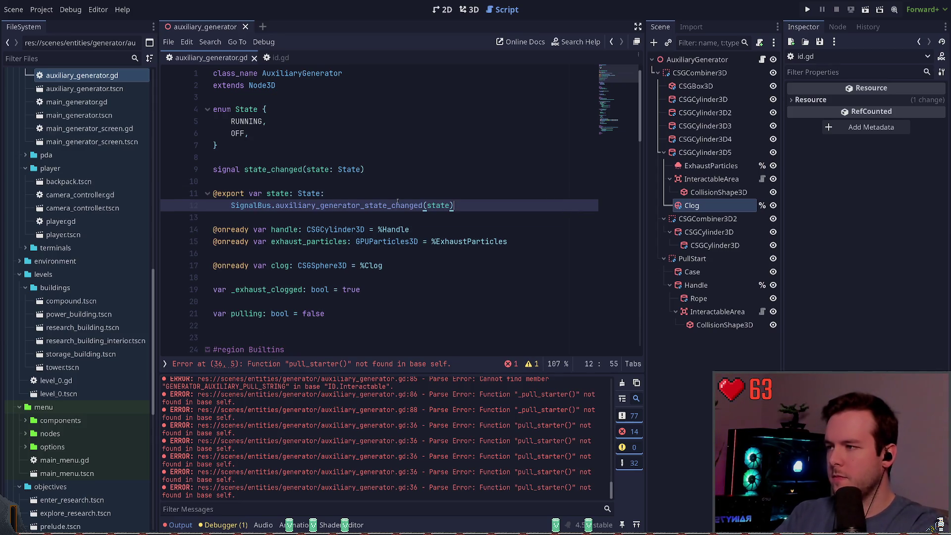
key(Return)
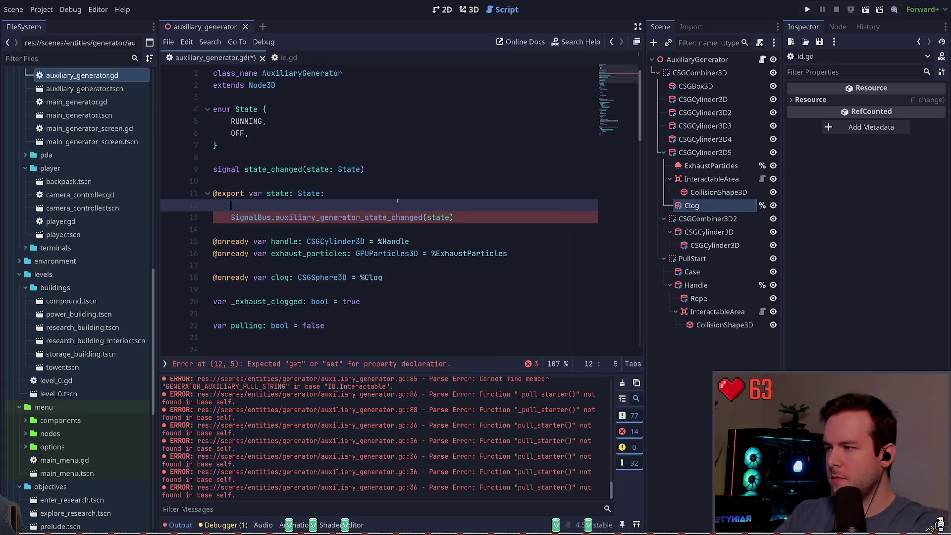
key(BackSpace)
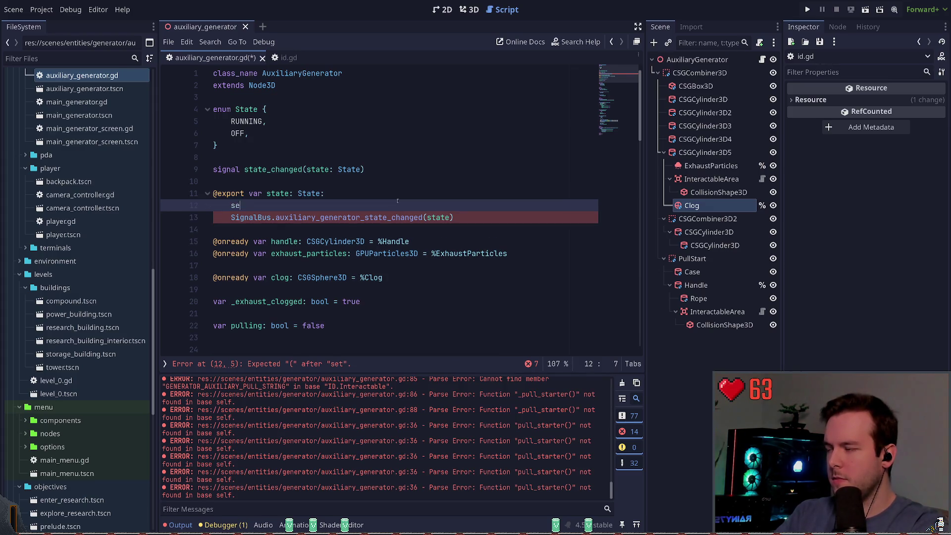
text(set(value)
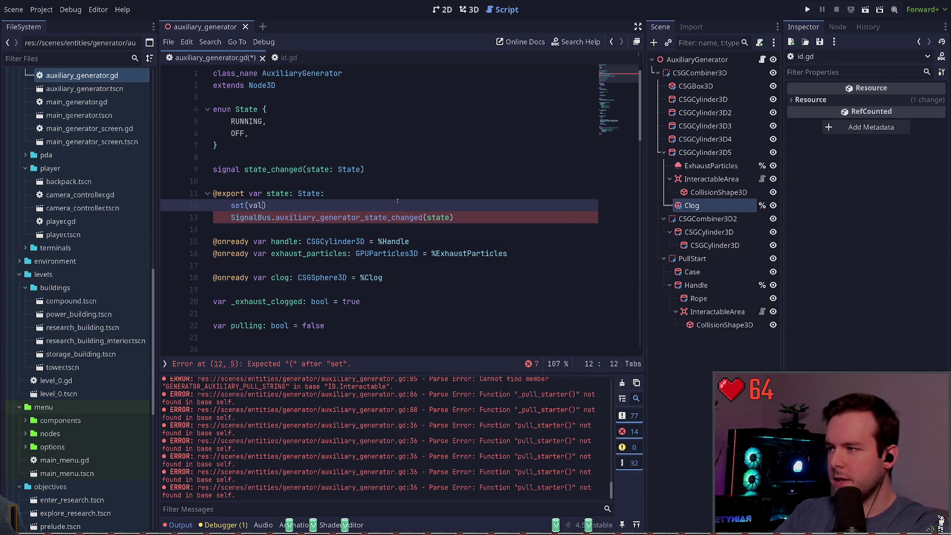
text():)
key(Down)
key(Home)
key(Tab)
key(End)
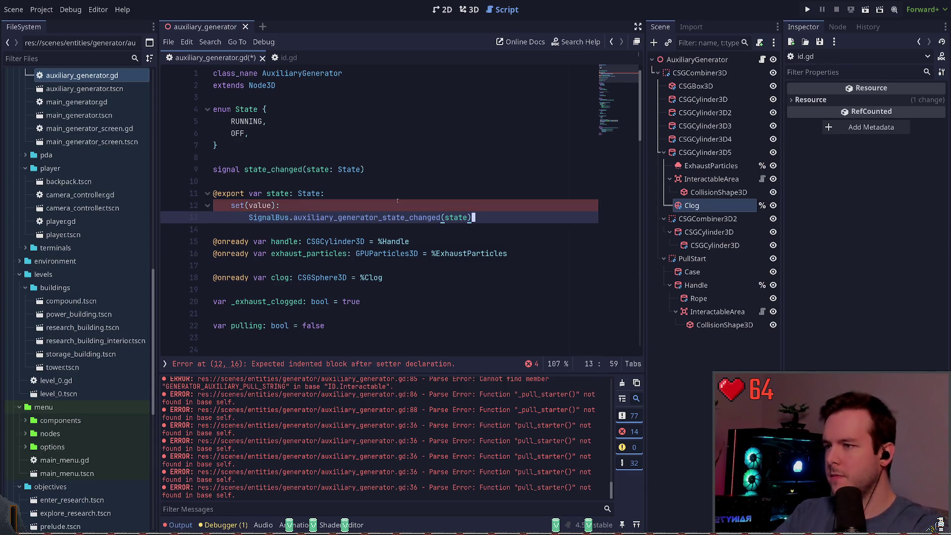
key(ctrl+s)
- Add 'state = value' in the setter above the signal call
click(345, 218)
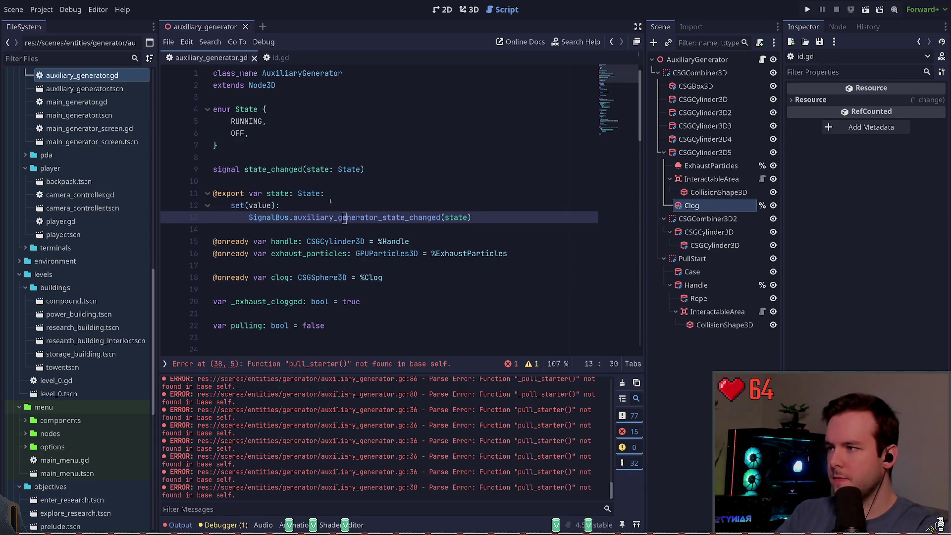
key(Up)
key(Return)
text(state = value)
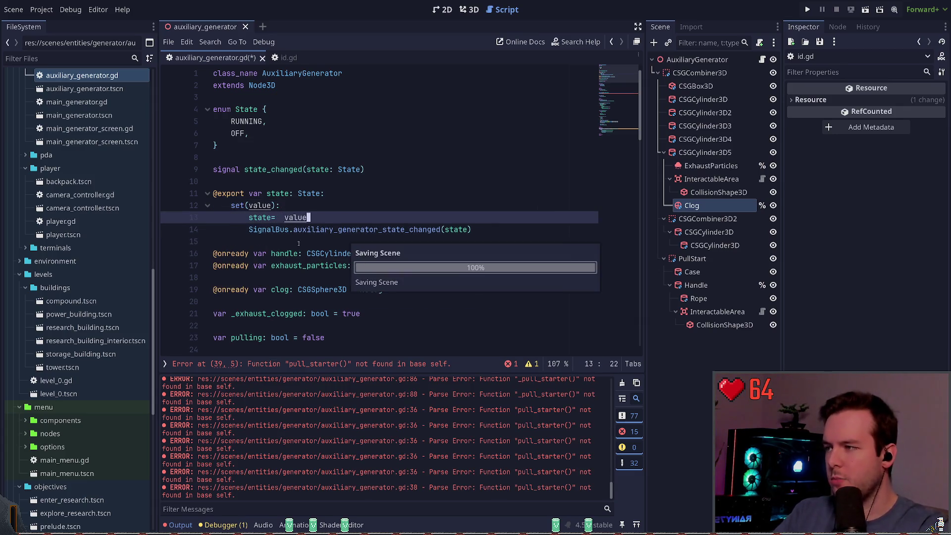
click(275, 217)
scroll(369, 204, down, 7)
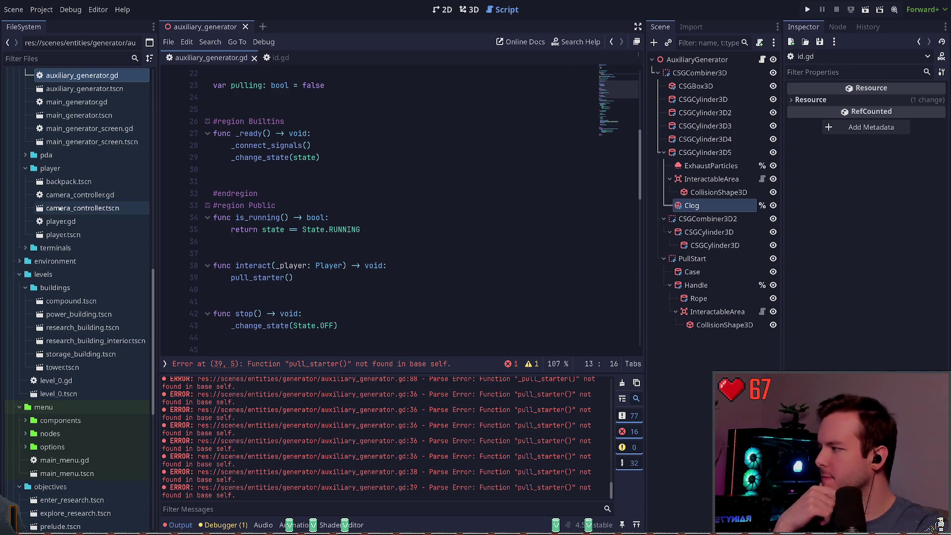
- Make the call target _pull_starter, delete the old interact function, and save
click(293, 239)
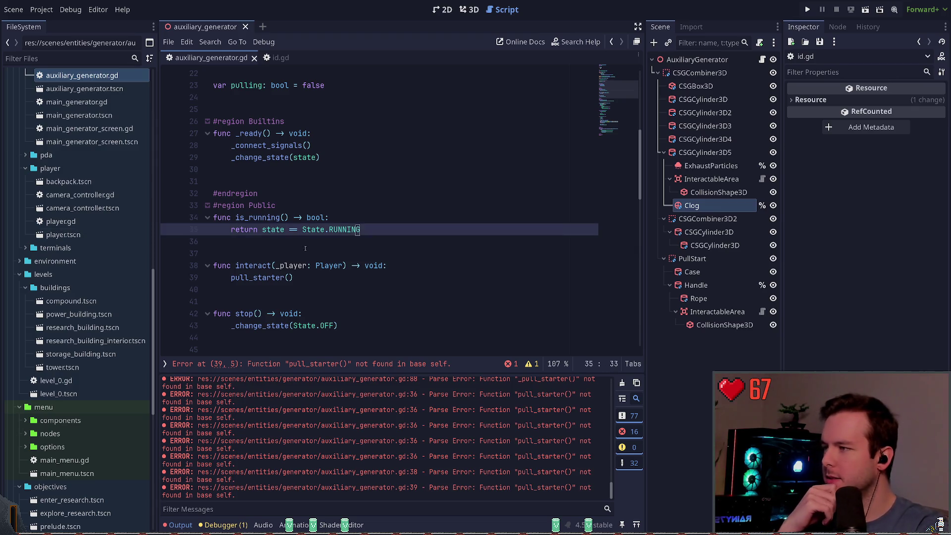
scroll(293, 217, down, 1)
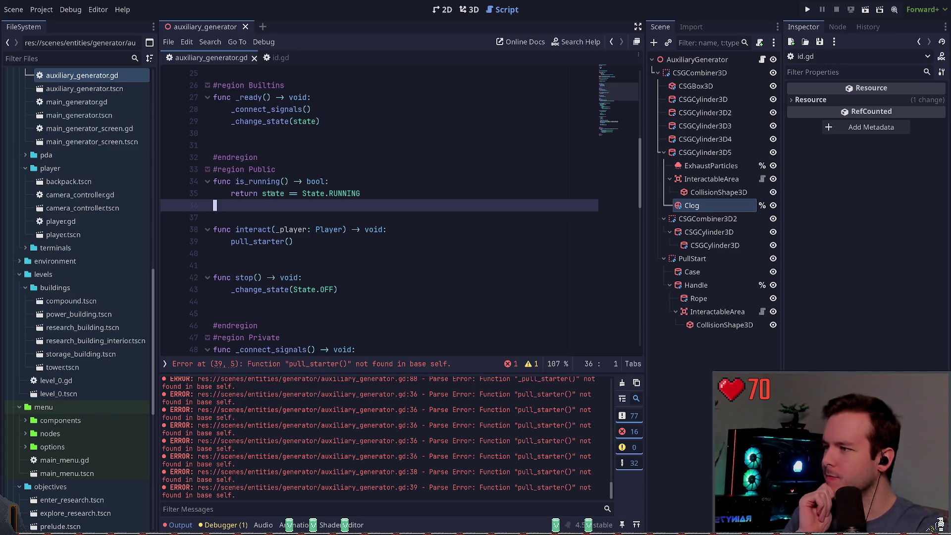
click(250, 241)
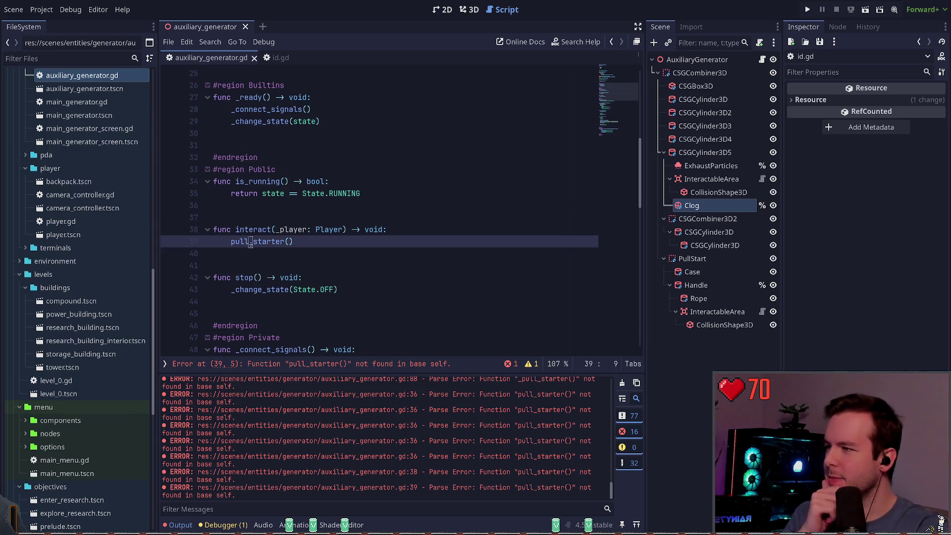
text(_)
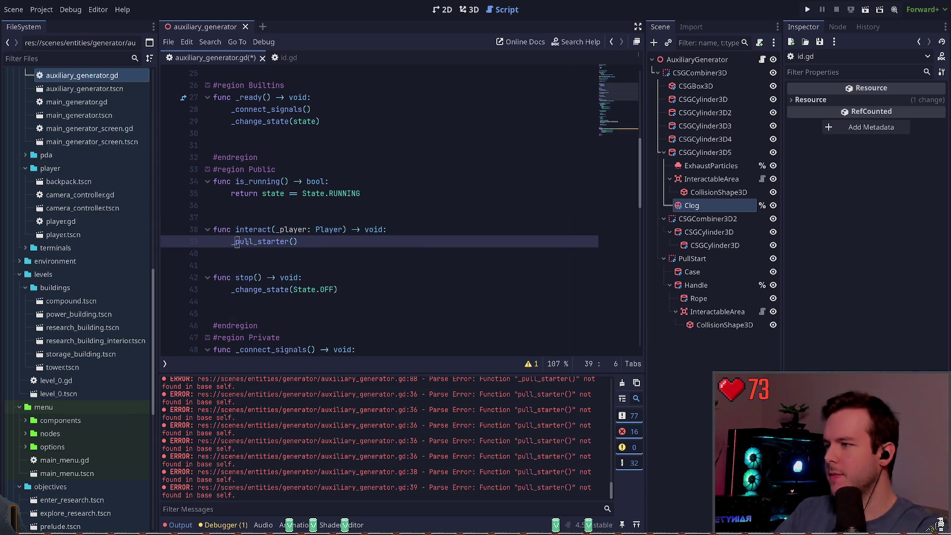
key(End)
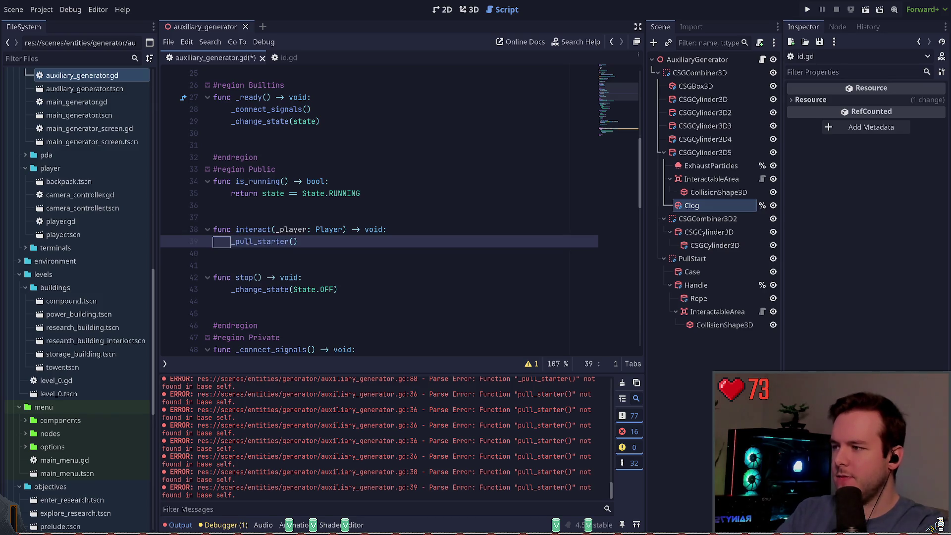
key(shift+Up)
key(shift+Up)
key(BackSpace)
key(BackSpace)
key(ctrl+s)
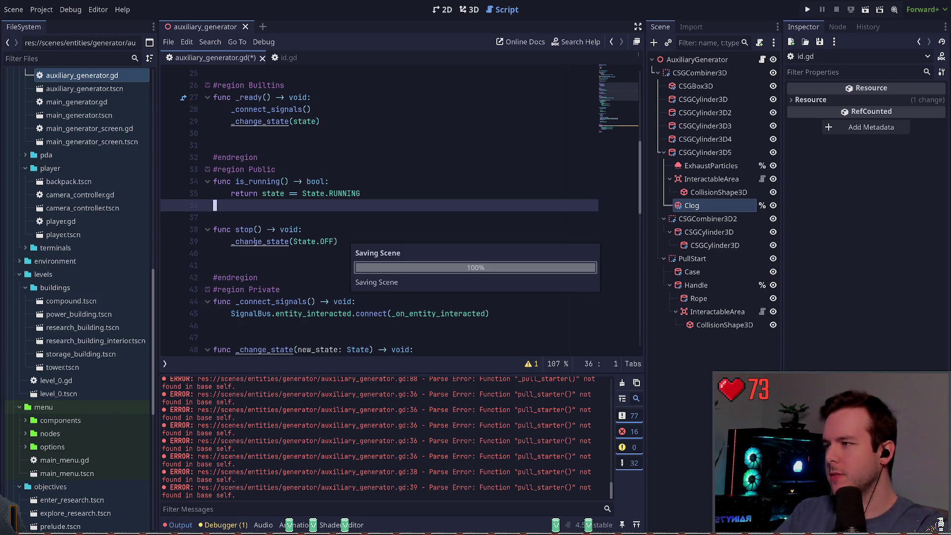
- Rename the handler's unused type parameter to _type to clear the warning
scroll(371, 231, up, 6)
scroll(402, 208, down, 15)
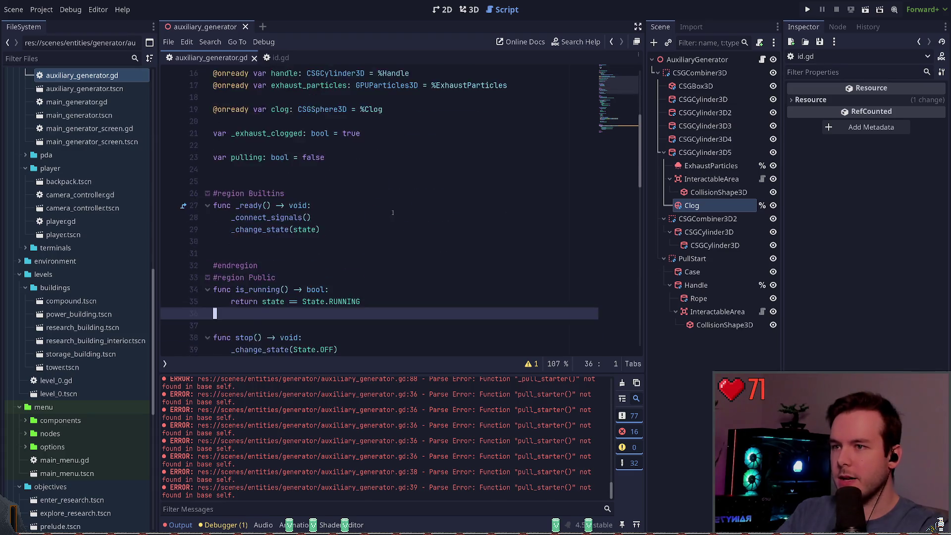
click(364, 207)
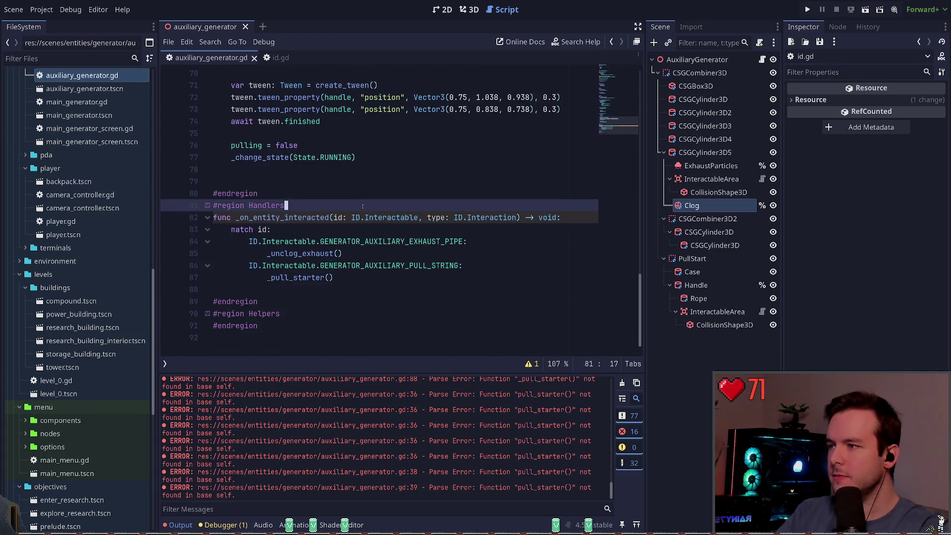
scroll(302, 220, up, 6)
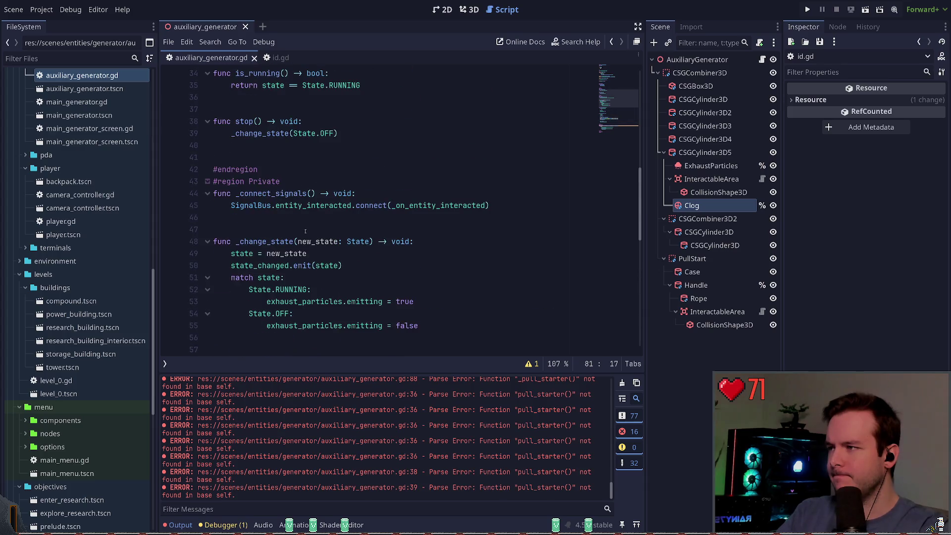
scroll(305, 231, down, 12)
click(531, 363)
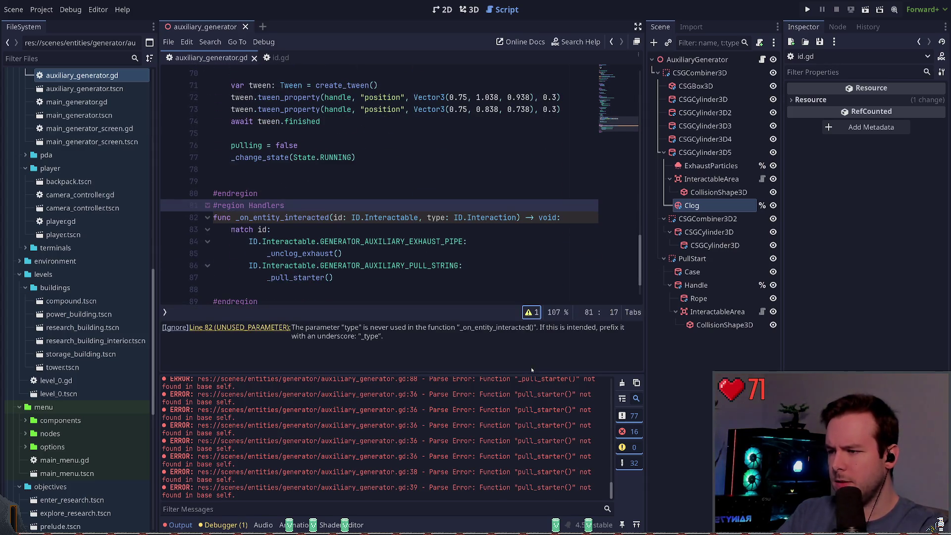
click(539, 313)
click(420, 217)
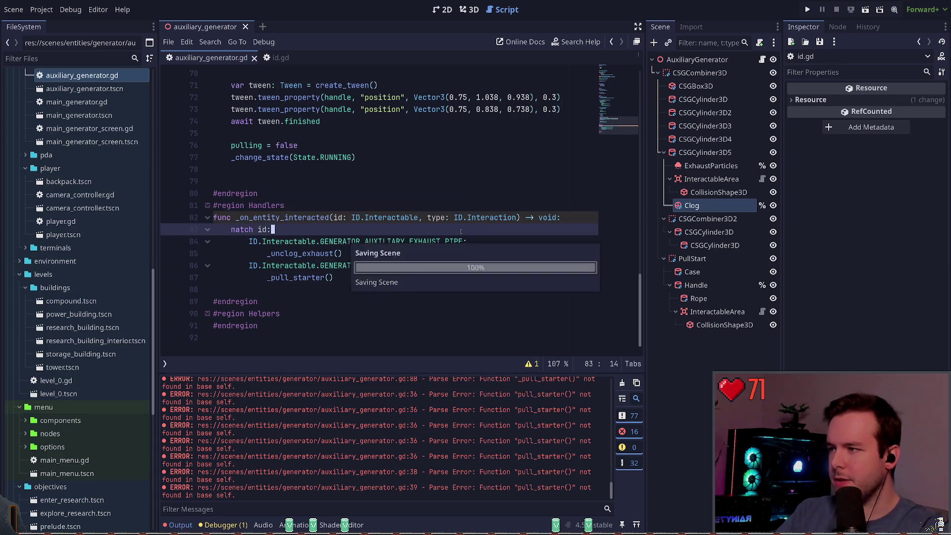
text(_)
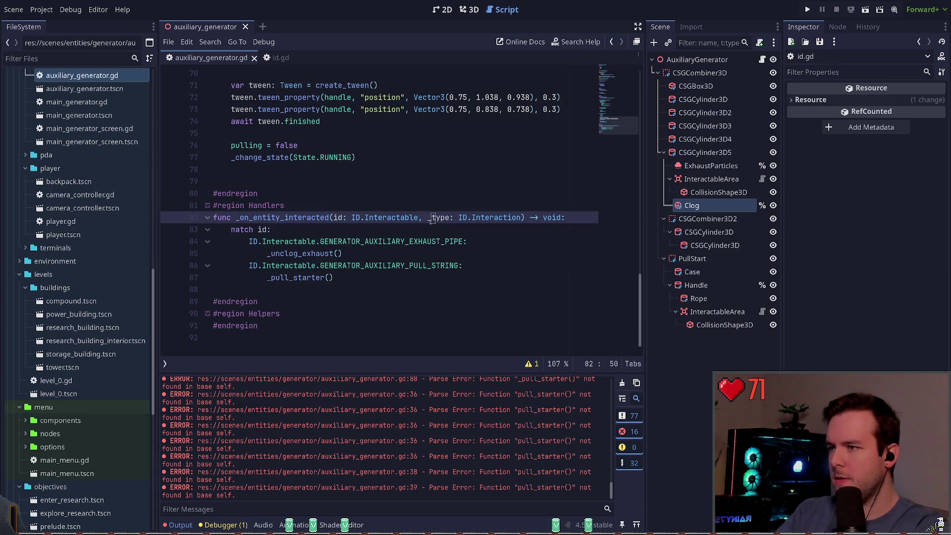
key(ctrl+Left)
key(ctrl+Left)
key(ctrl+Left)
click(358, 278)
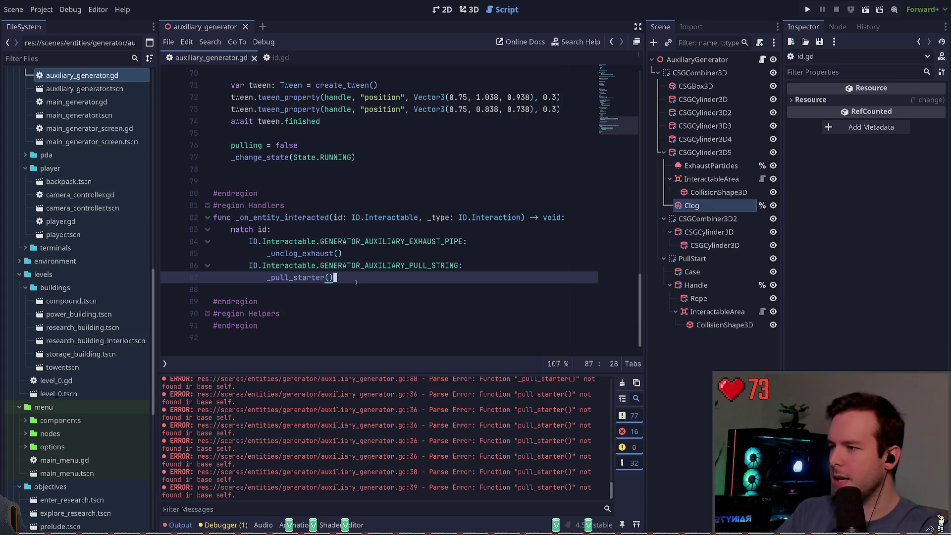
click(354, 289)
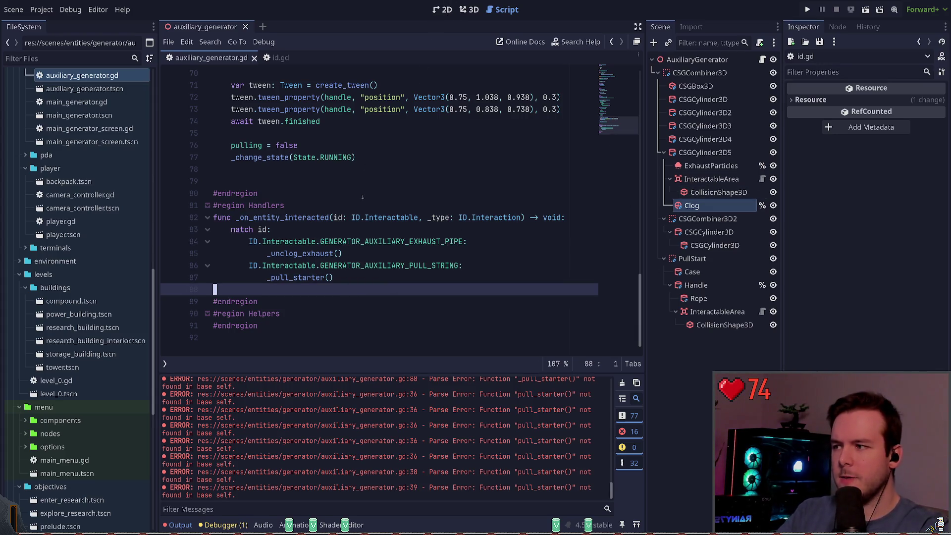
- Add an 'if _exhaust_clogged:' check at the top of _pull_starter
ctrl+click(287, 255)
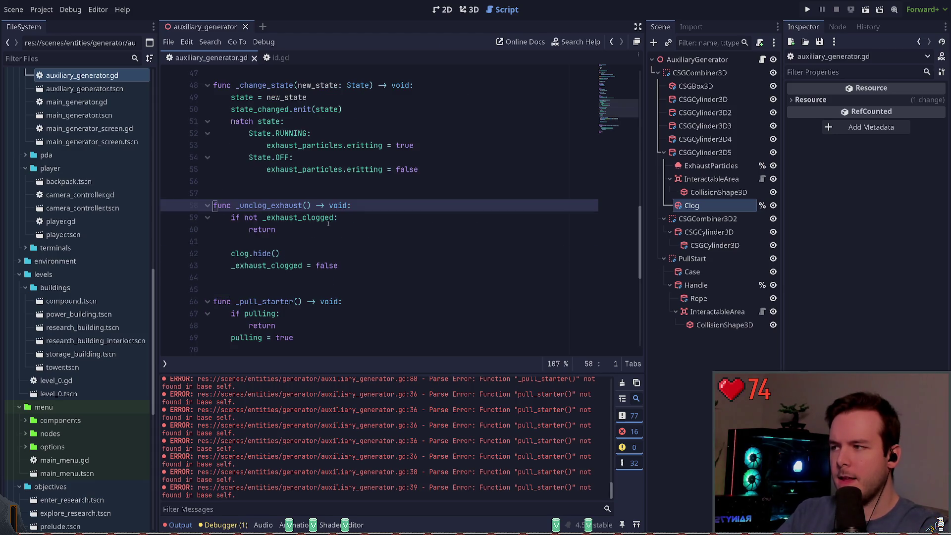
scroll(347, 218, down, 3)
click(354, 217)
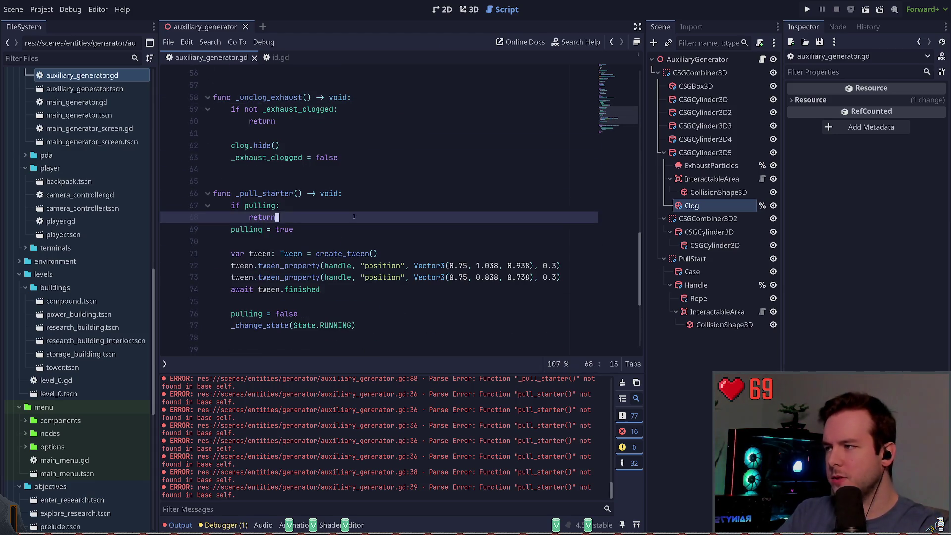
key(Up)
key(ctrl+shift+Return)
key(ctrl+shift+Return)
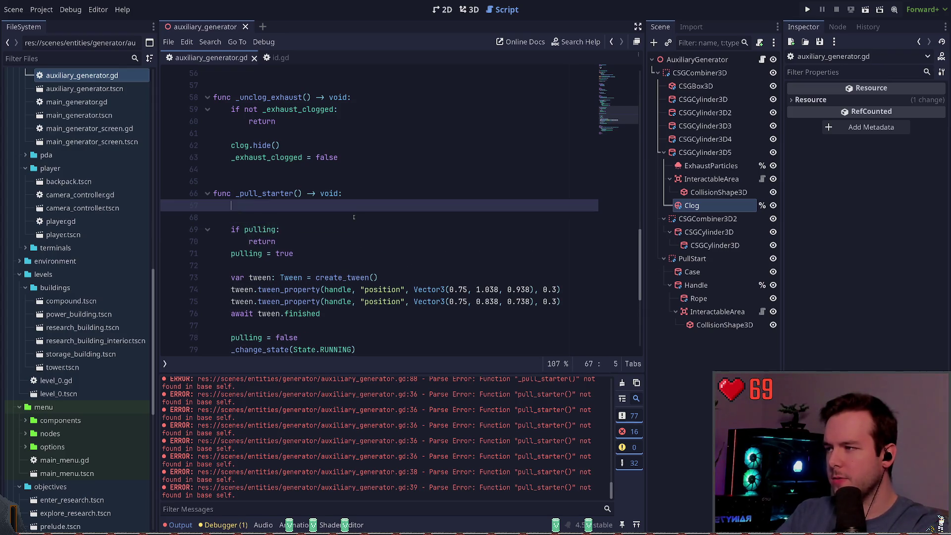
text(_e)
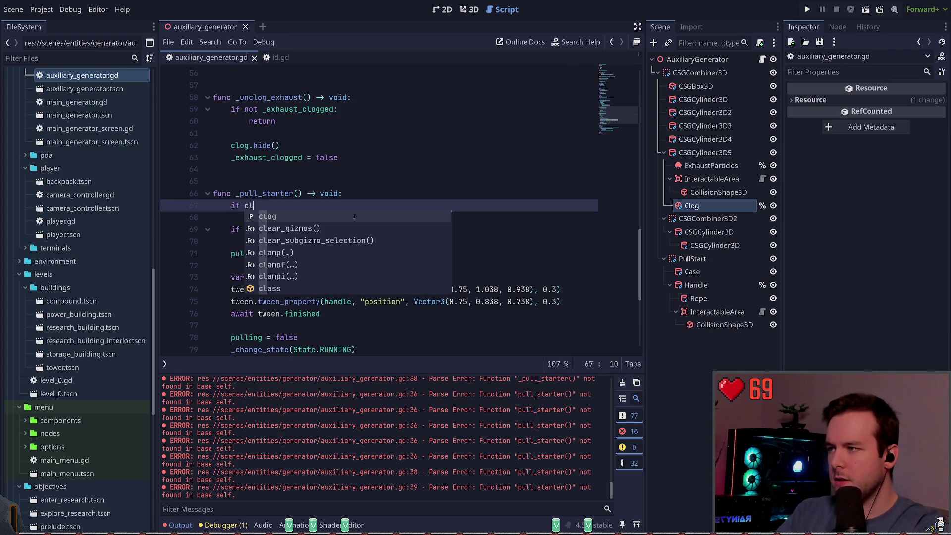
key(Return)
text(:)
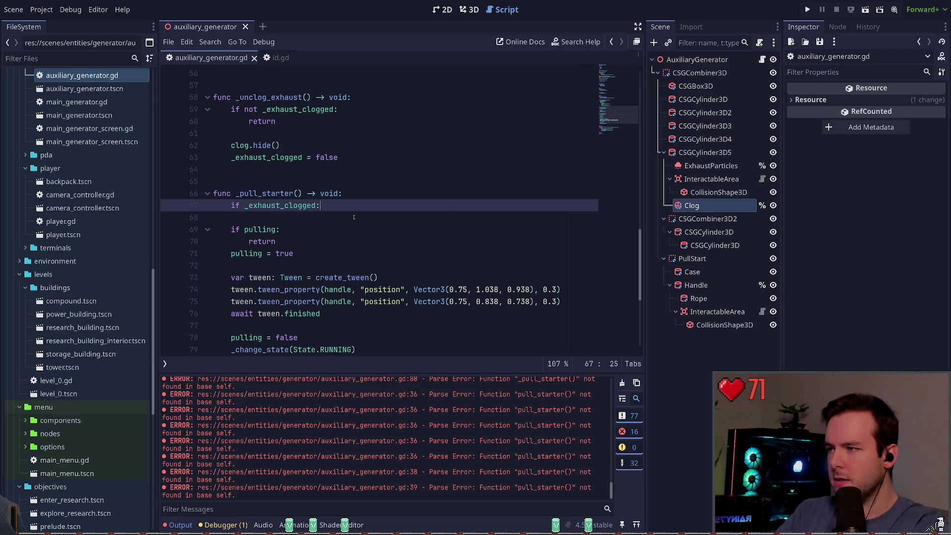
key(Return)
- Make the check return early, then run the project with F5
text(terun)
key(BackSpace)
key(BackSpace)
key(BackSpace)
text(return)
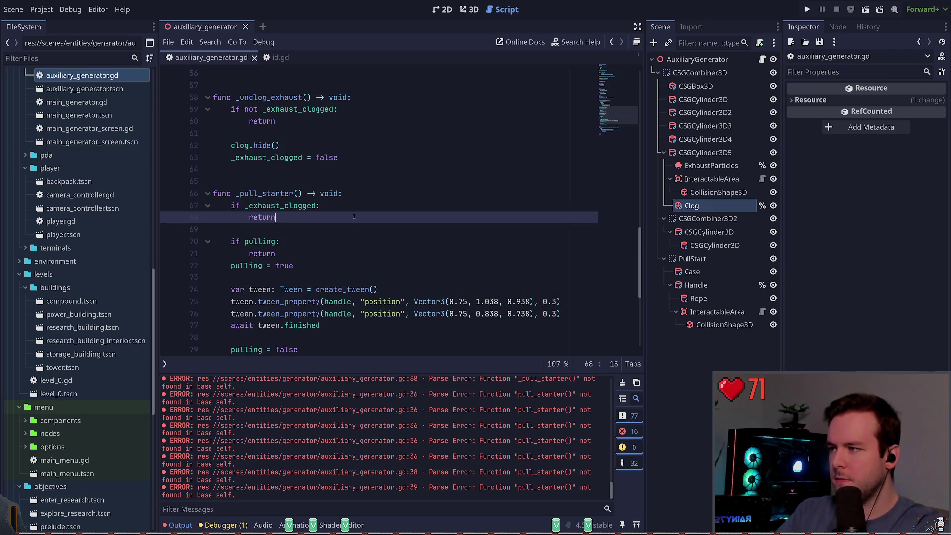
key(Home)
key(F5)
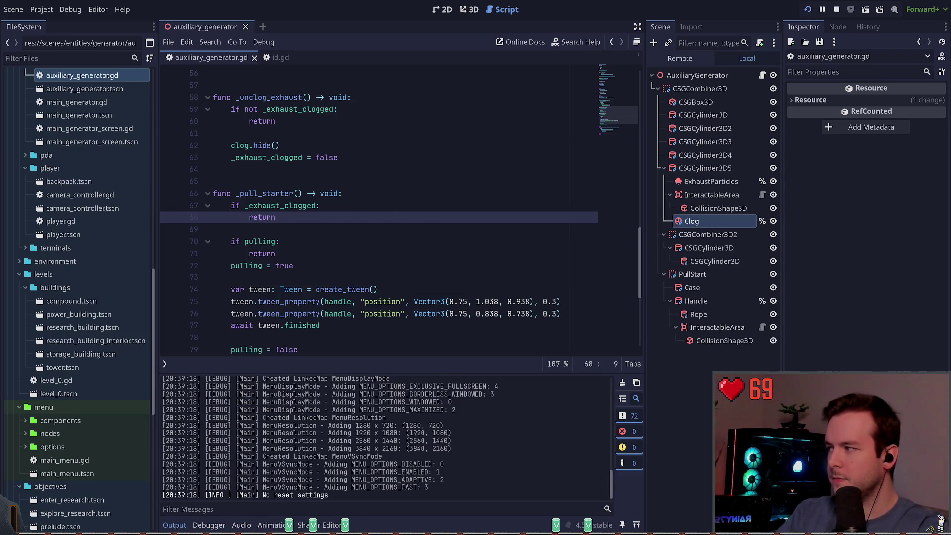
- Open signal_bus.gd and start a new line after the last Power-region signal
click(836, 9)
ctrl+click(276, 206)
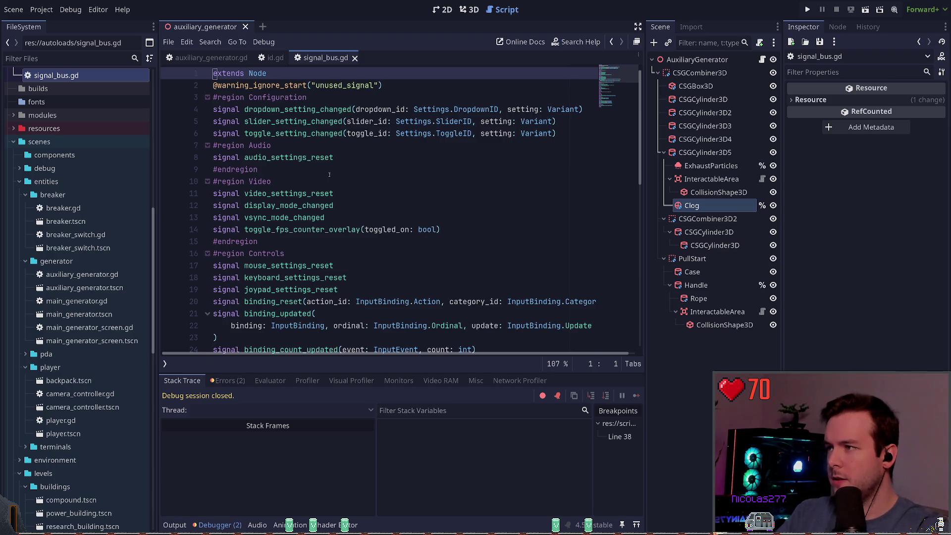
scroll(329, 174, down, 10)
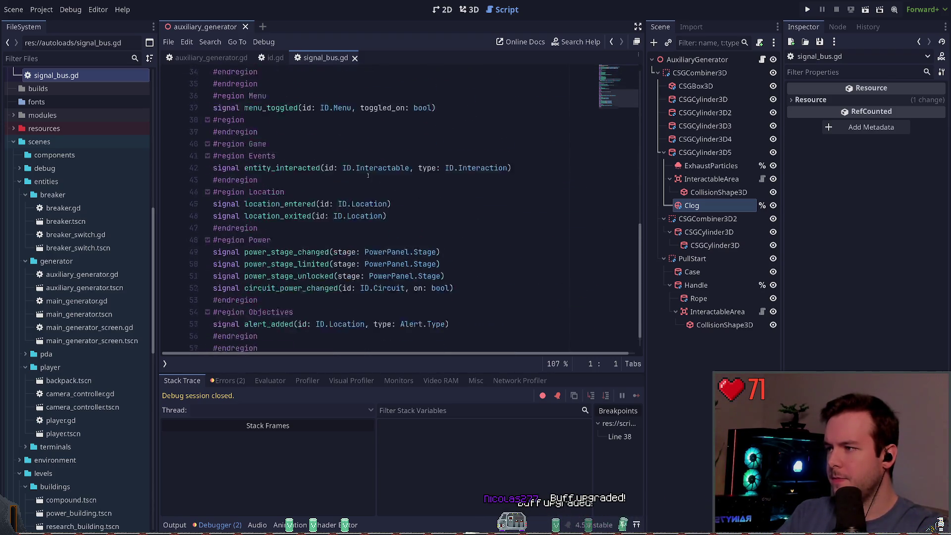
scroll(368, 175, down, 1)
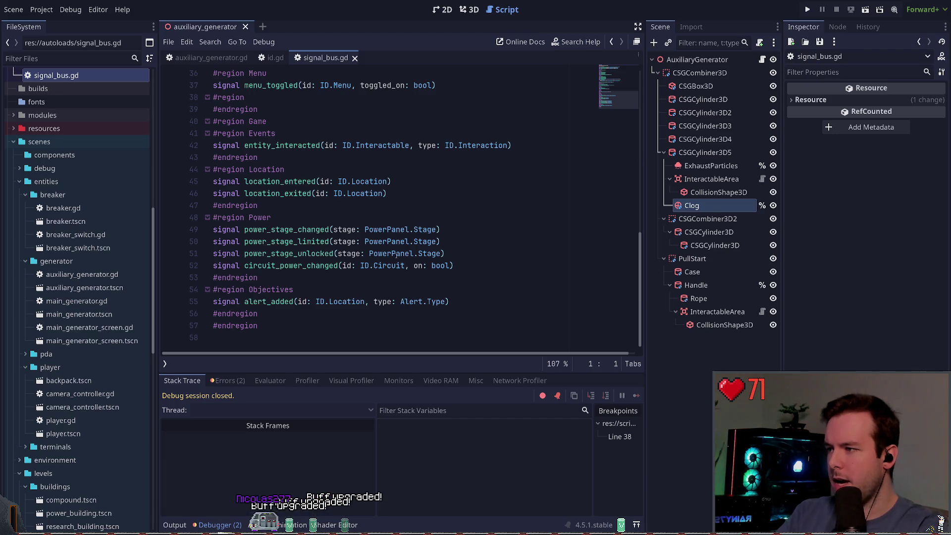
click(405, 221)
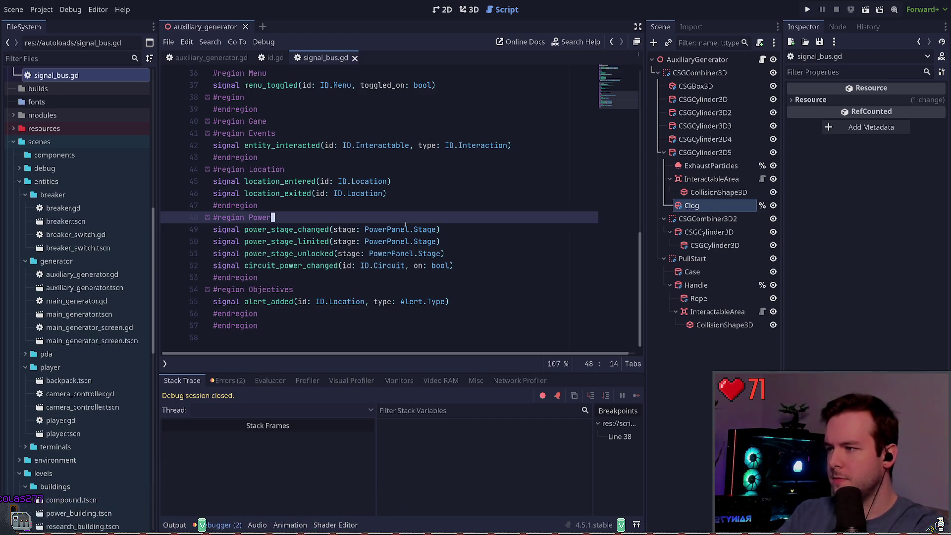
key(Down)
key(Down)
key(Up)
key(Up)
key(Down)
key(Down)
key(Up)
key(Up)
key(Down)
key(Down)
key(Down)
key(End)
key(Return)
- Declare signal auxiliary_generator_state_changed(state: AuxiliaryGenerator.State) and save
text(signal)
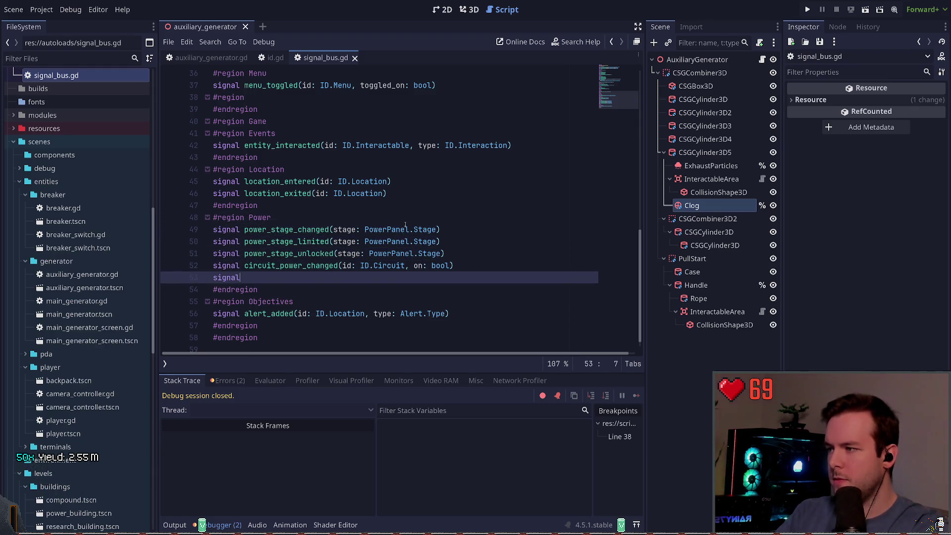
text( auxiliary_generator_state_changed()
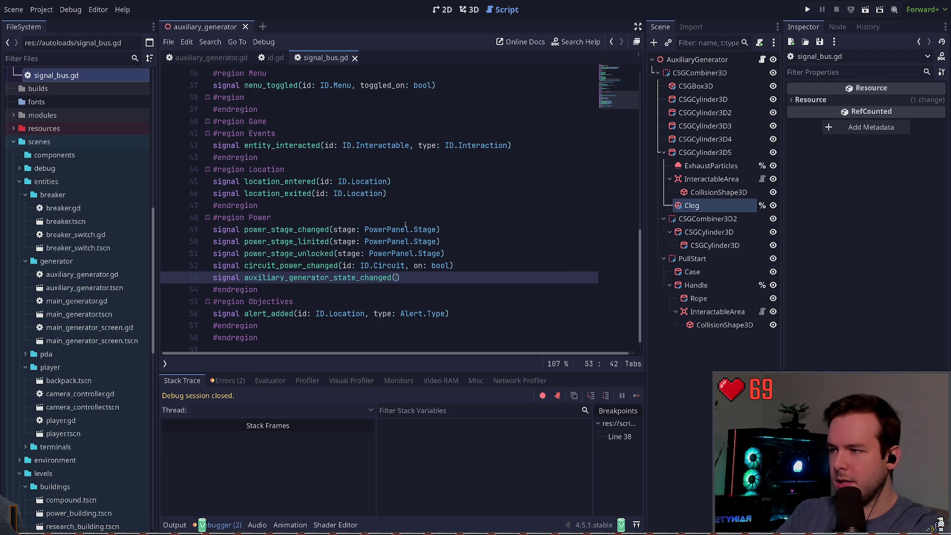
text(Aux)
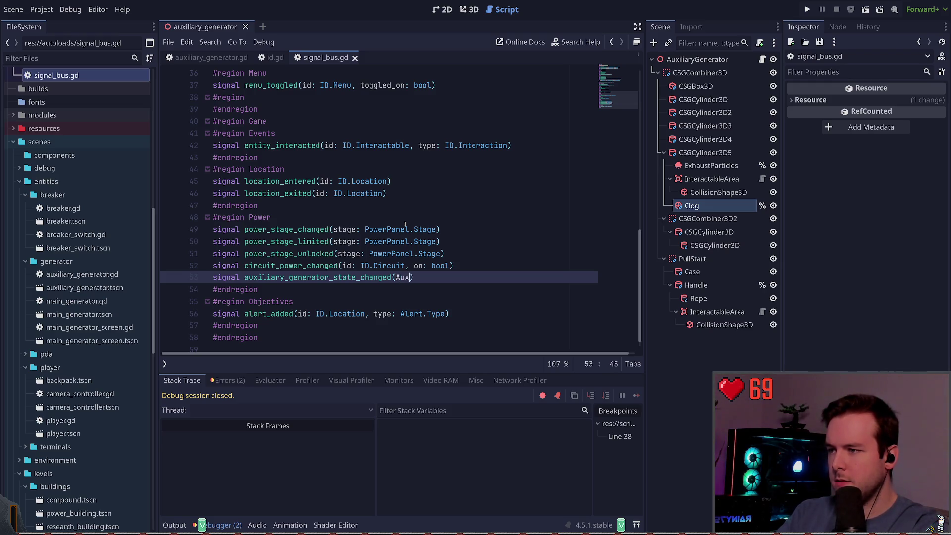
key(alt+Left)
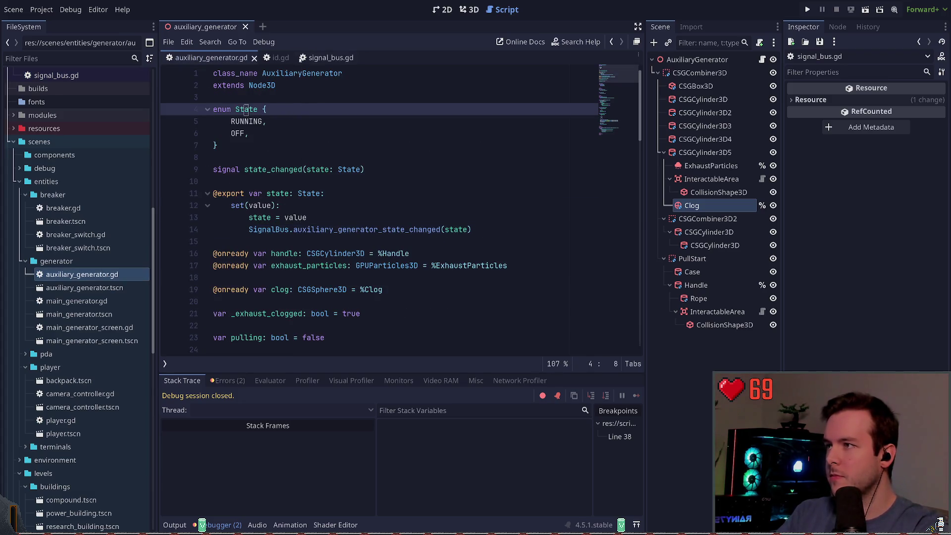
key(alt+Right)
text(state: Aux)
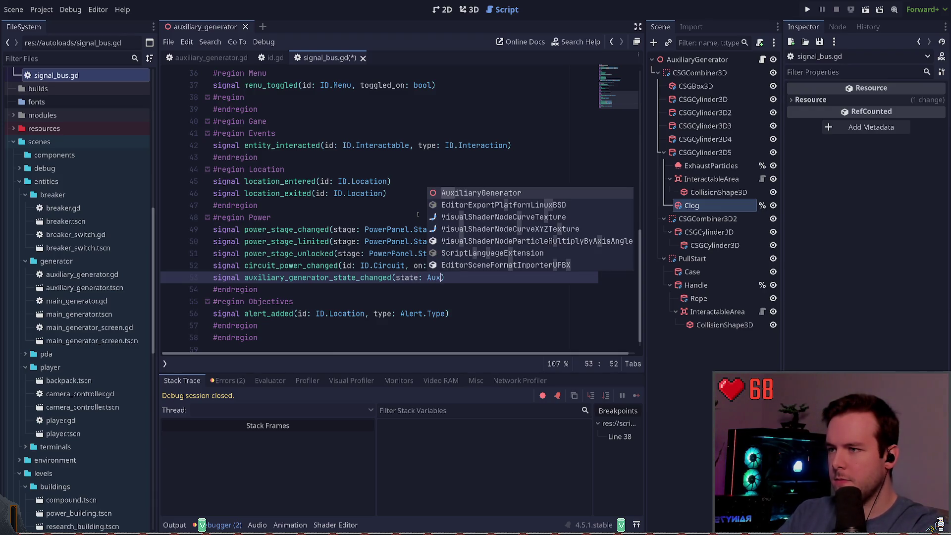
key(Return)
text(.)
key(Return)
key(ctrl+s)
click(268, 277)
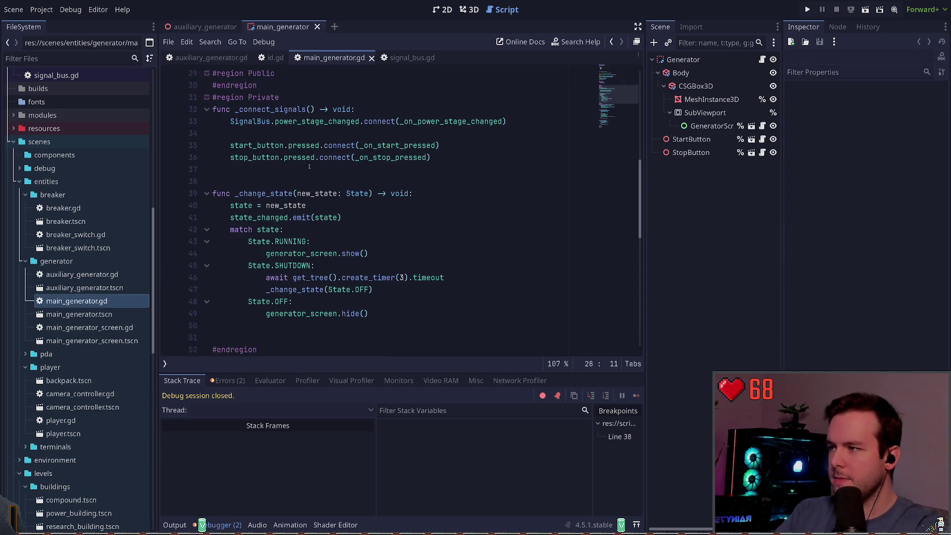
- Scroll main_generator.gd to the _on_start_pressed and _on_stop_pressed handlers
scroll(309, 166, down, 10)
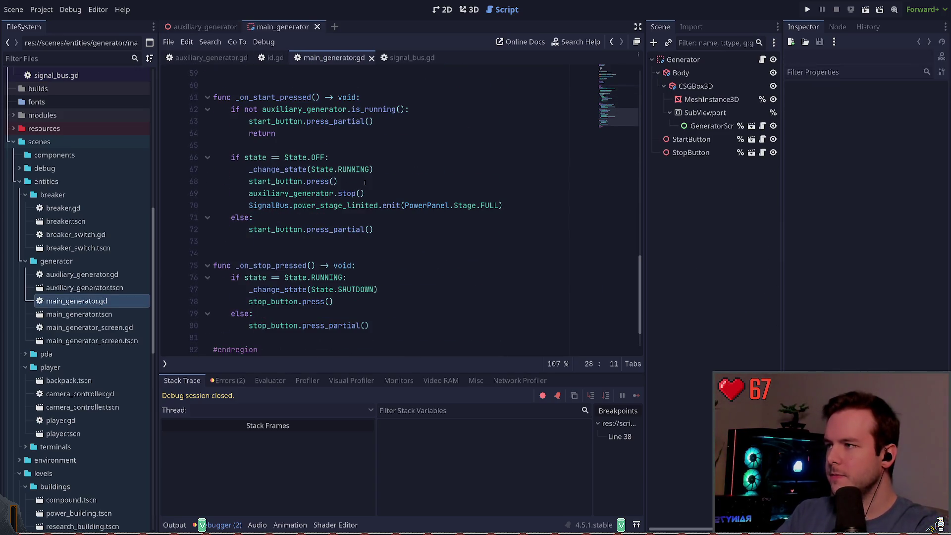
scroll(347, 175, down, 2)
scroll(363, 204, up, 20)
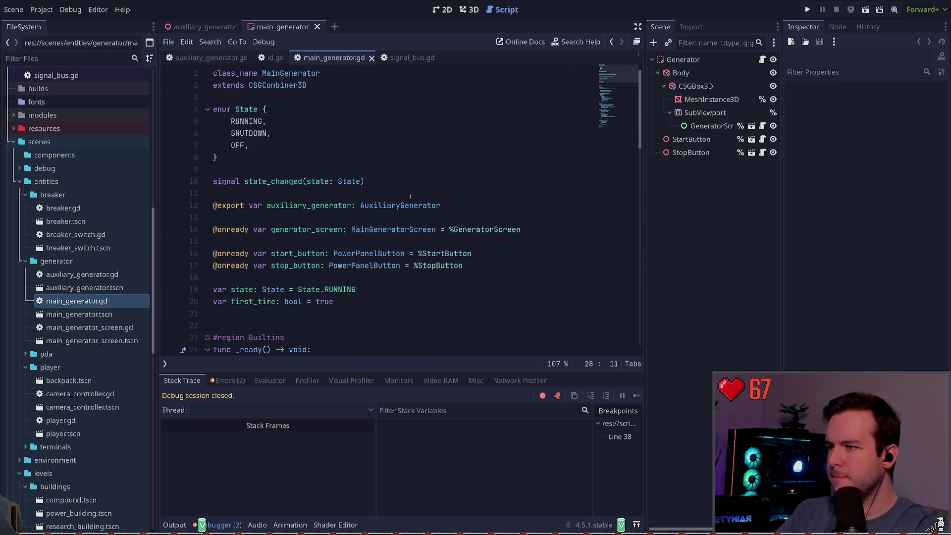
- At the end of _connect_signals, add SignalBus.auxiliary_generator_state_changed.connect(_on_auxiliary_generator_state_changed)
scroll(348, 180, down, 4)
ctrl+click(276, 218)
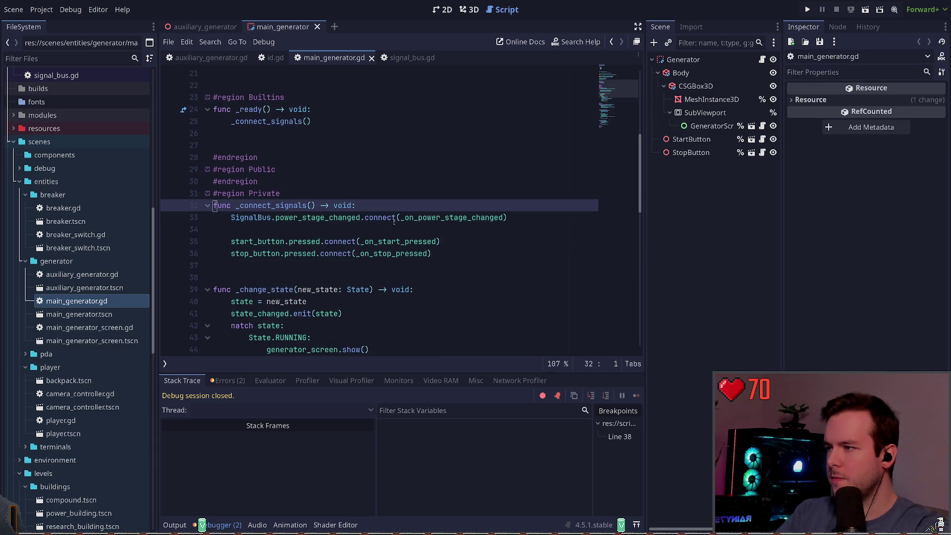
click(490, 220)
key(Return)
text(SignalBus.)
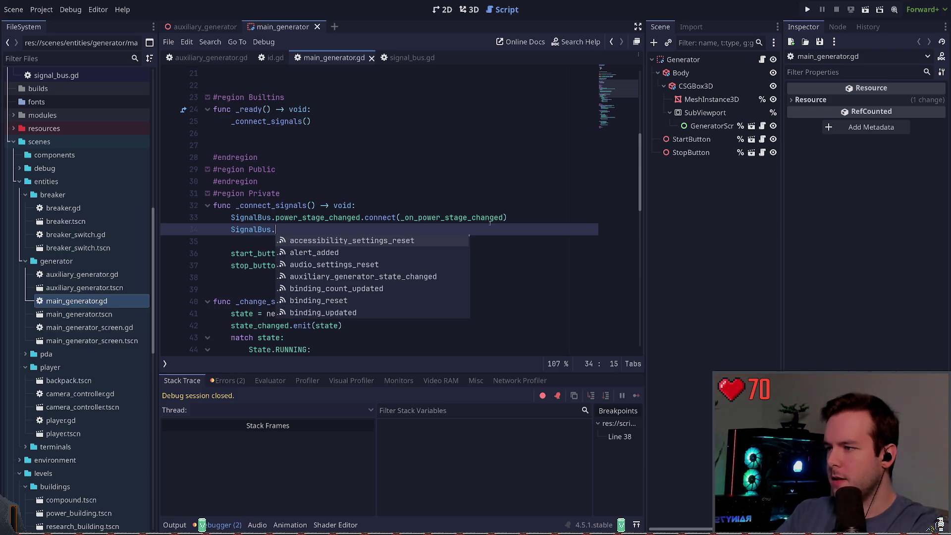
text(aux)
key(Return)
text(.con)
key(Return)
text(_)
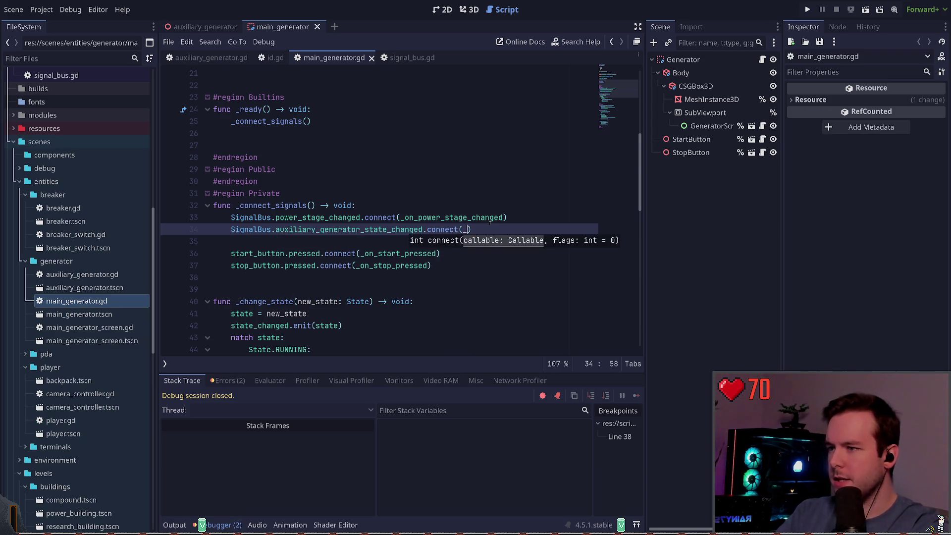
text(auxiliary_generator_state)
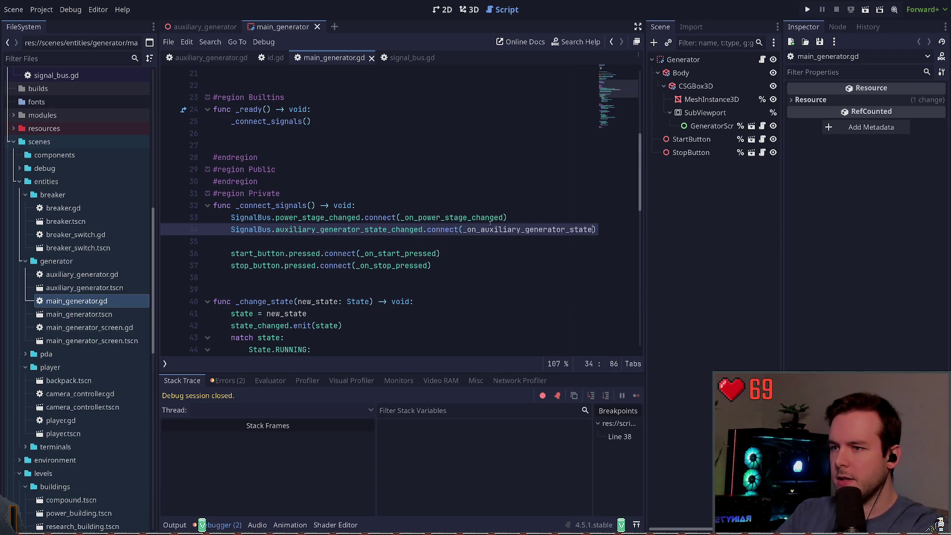
text(_g)
text(hanged)
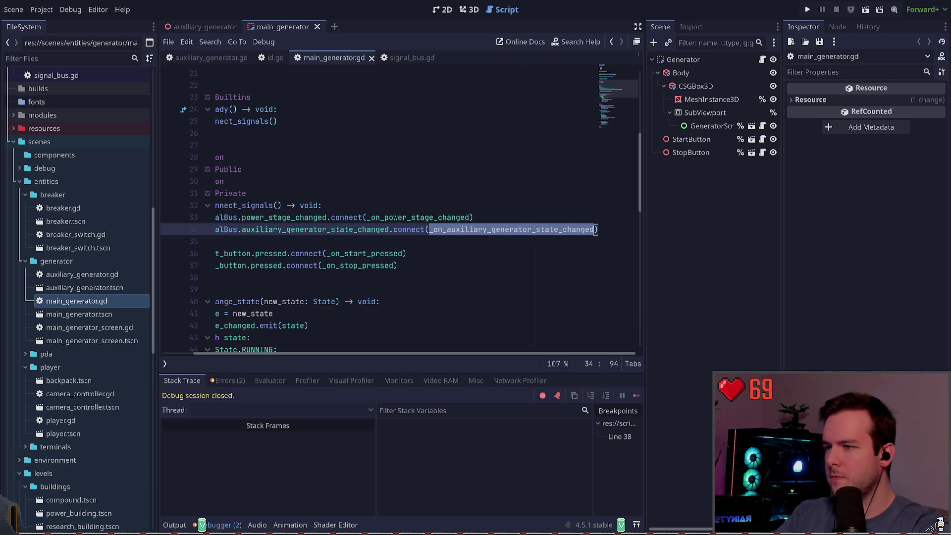
scroll(328, 298, down, 5)
scroll(328, 298, down, 6)
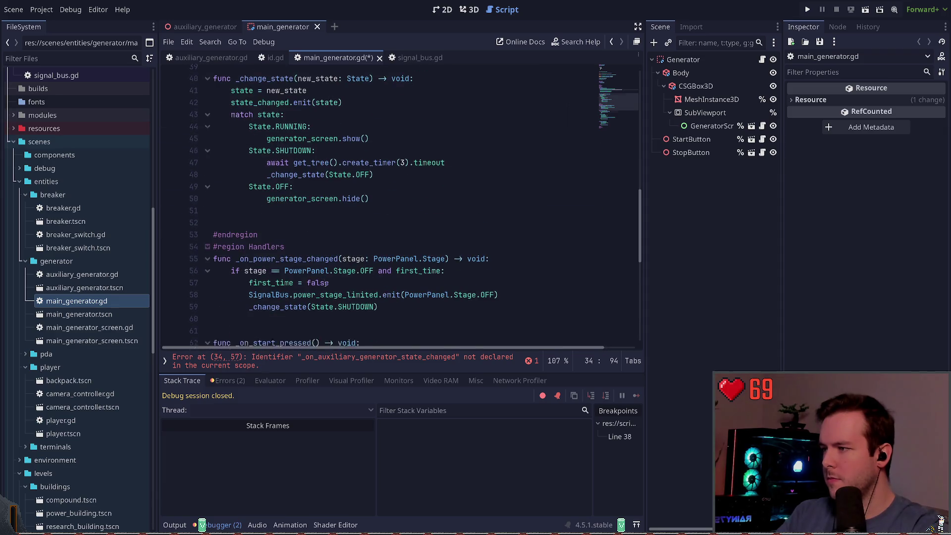
- Below the power-stage handler, declare func _on_auxiliary_generator_state_changed(aux_gen_state: AuxiliaryGenerator.State) -> void:
click(378, 143)
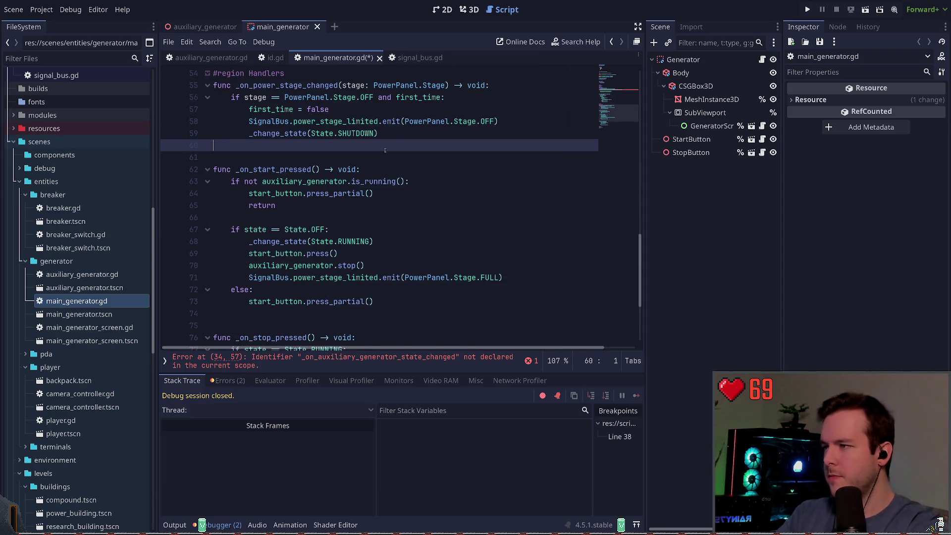
key(Return)
text(func _on_auxiliary_generator_state_changed()
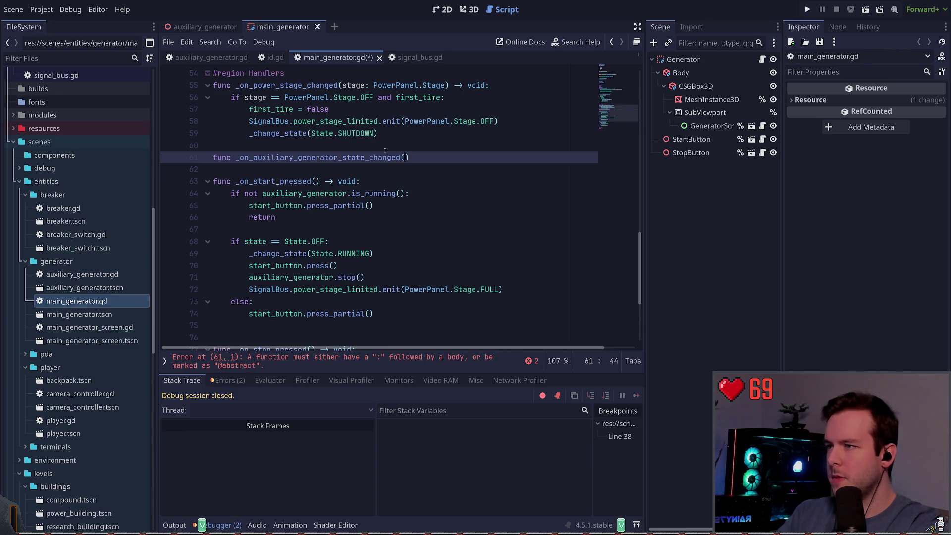
key(BackSpace)
text(tate: Au)
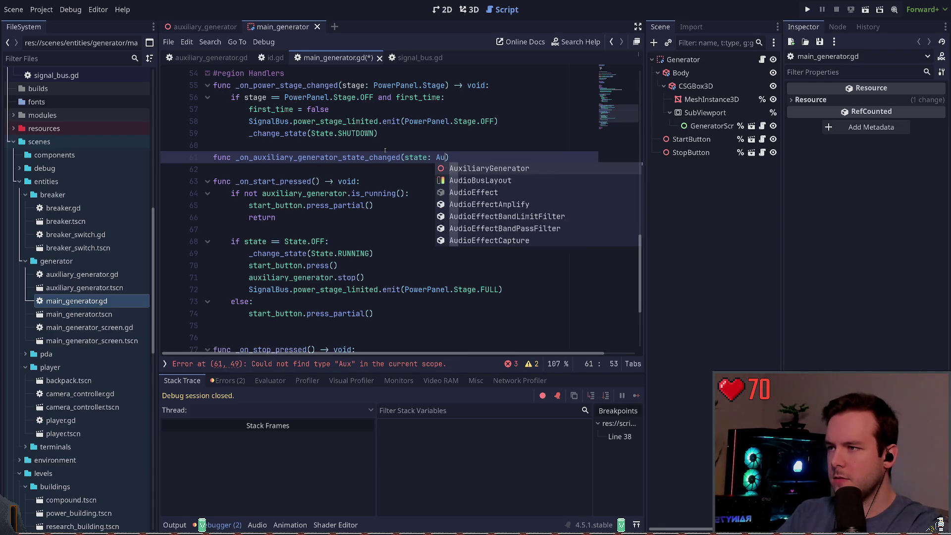
key(BackSpace)
key(BackSpace)
key(BackSpace)
key(BackSpace)
text(aux_gen_state)
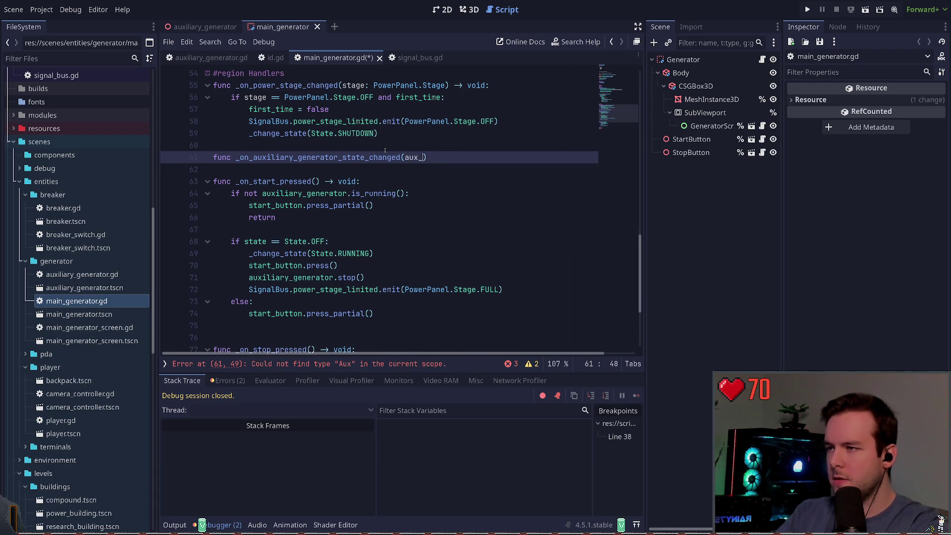
text(: Au)
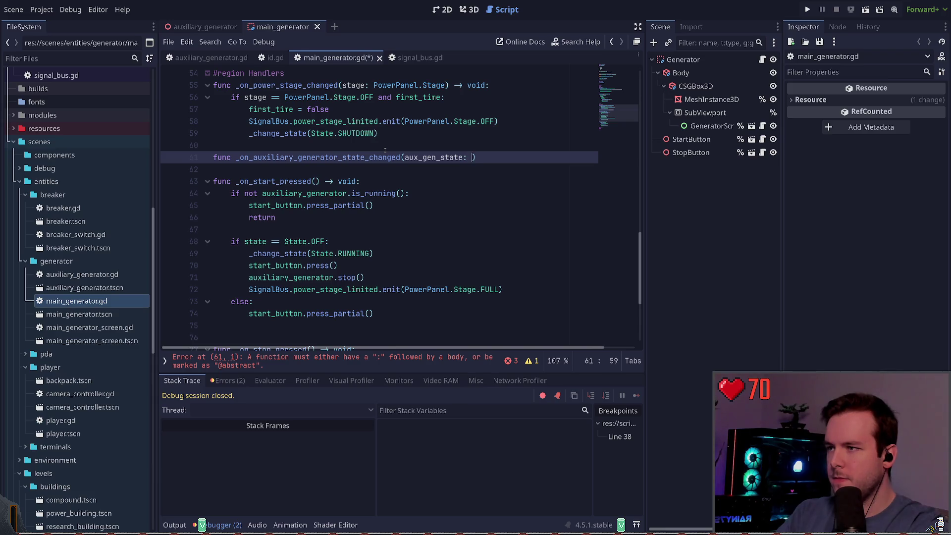
key(Return)
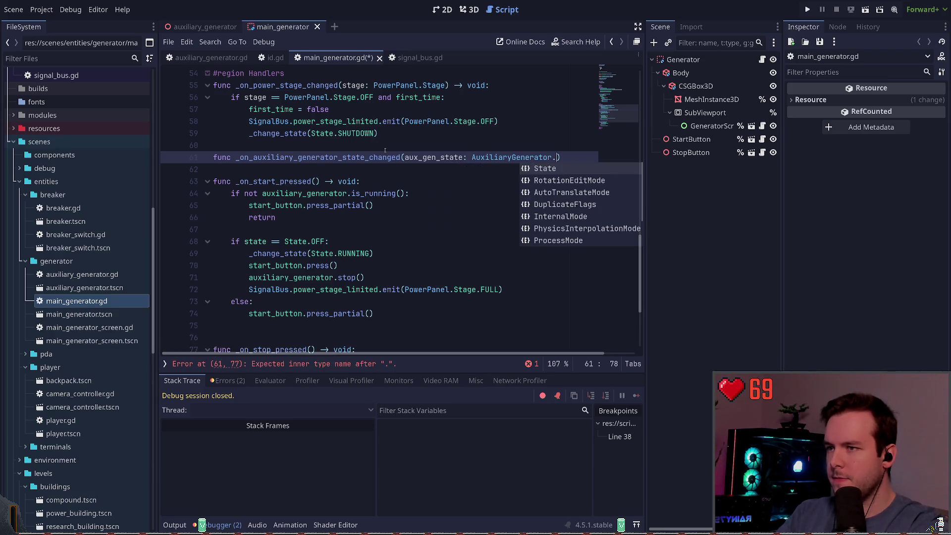
key(Return)
key(End)
text(-> void:)
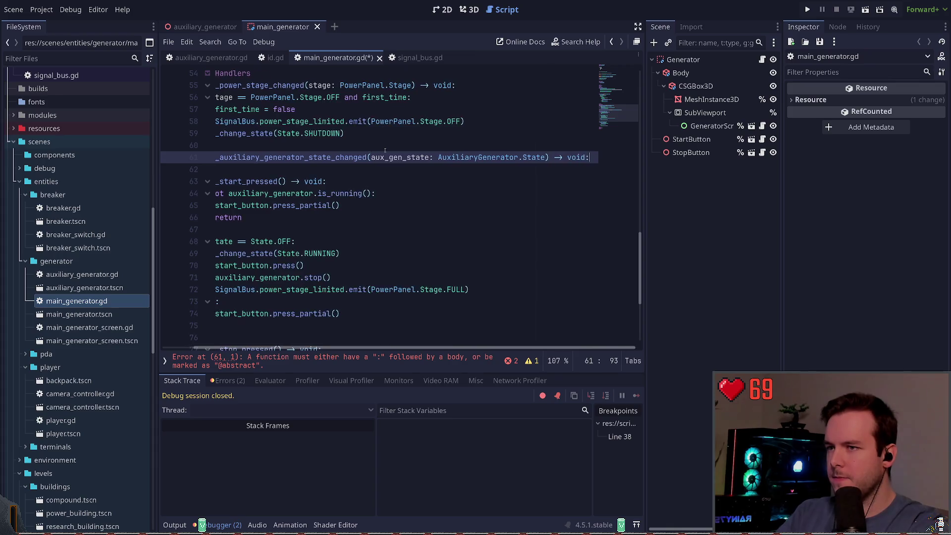
- Start a body line, try an auxiliary_generator completion, then clear the line
key(Return)
text(a)
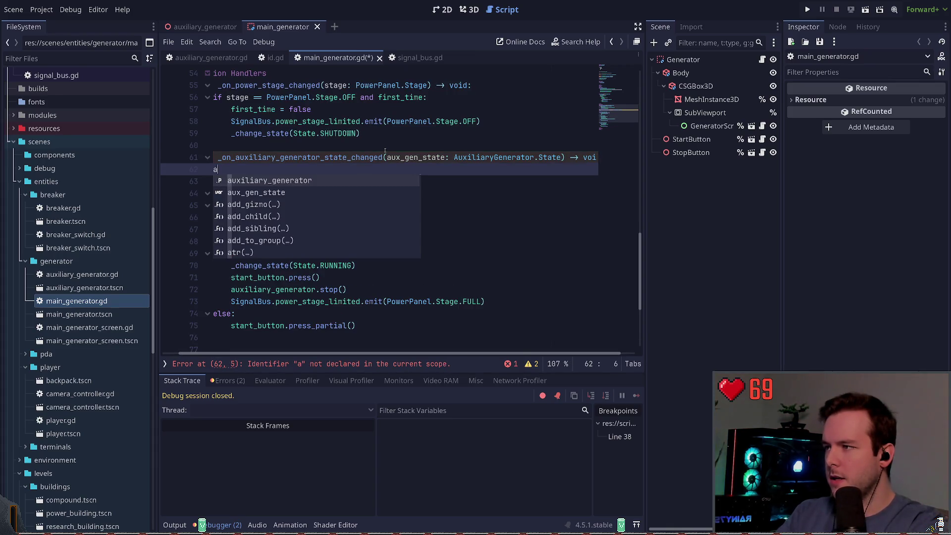
key(Return)
key(BackSpace)
key(BackSpace)
key(BackSpace)
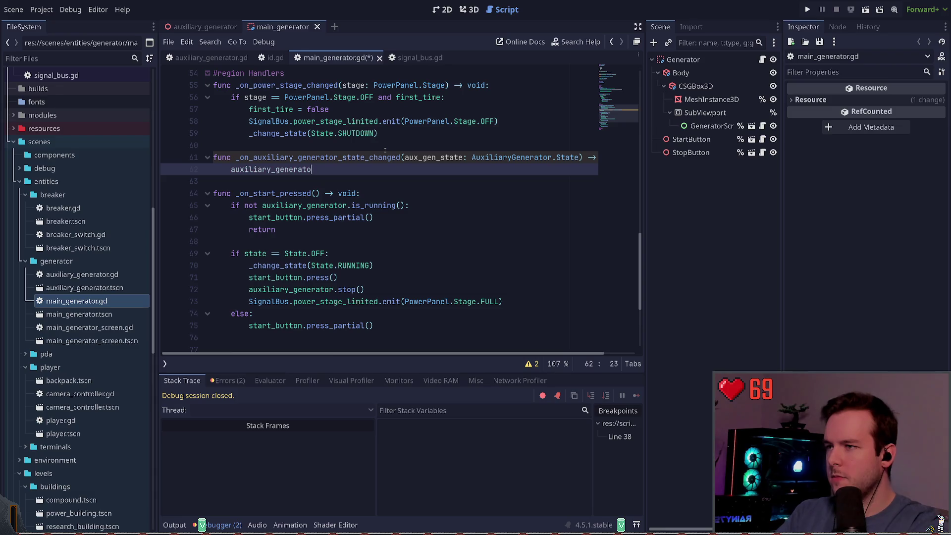
key(BackSpace)
key(BackSpace)
key(BackSpace)
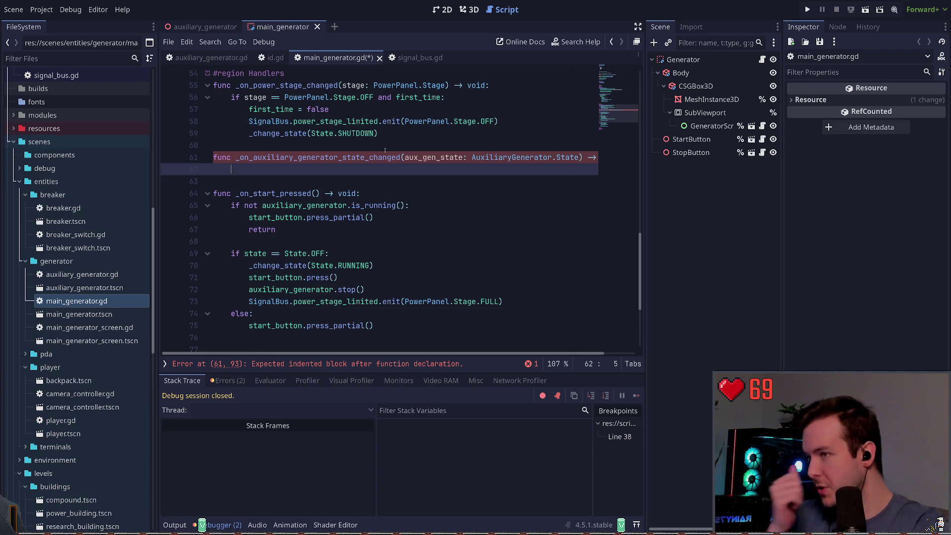
scroll(396, 158, up, 15)
scroll(424, 188, up, 2)
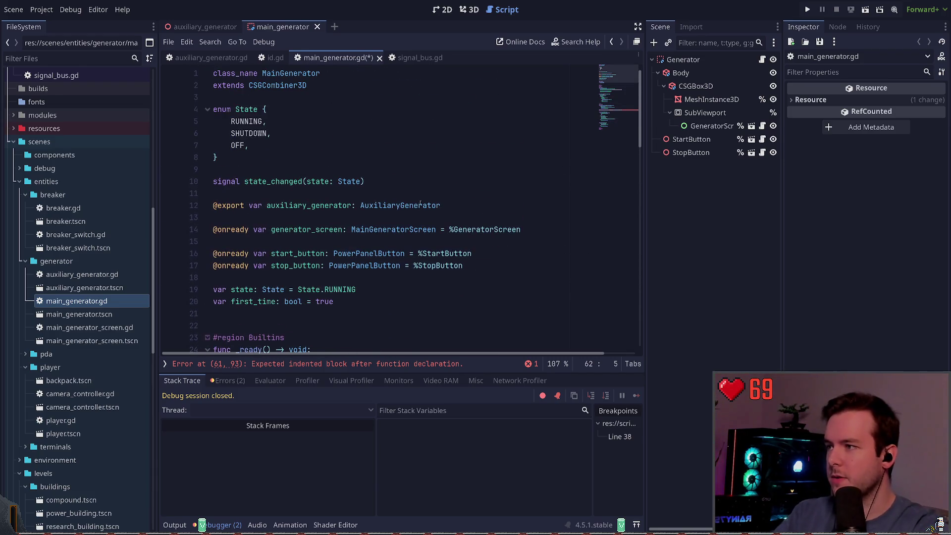
click(396, 219)
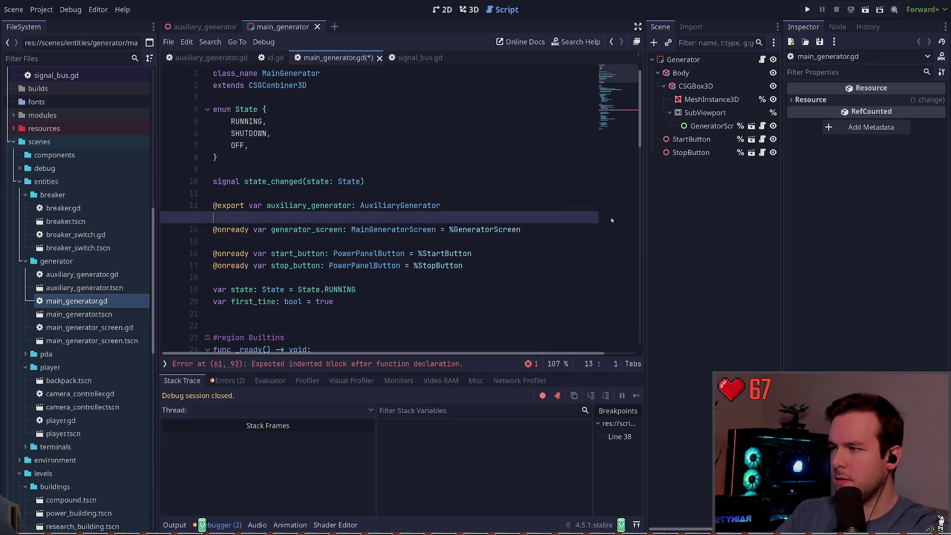
key(BackSpace)
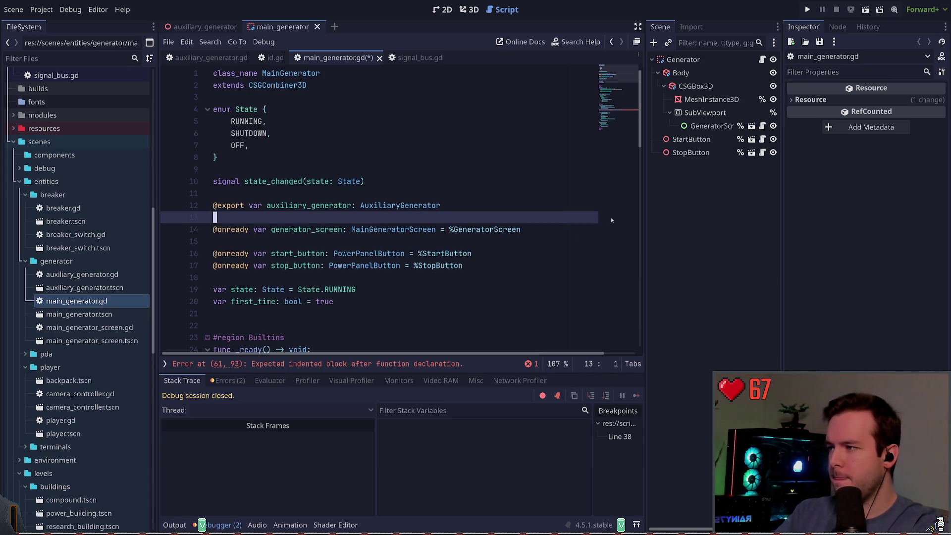
key(Down)
key(Down)
key(Down)
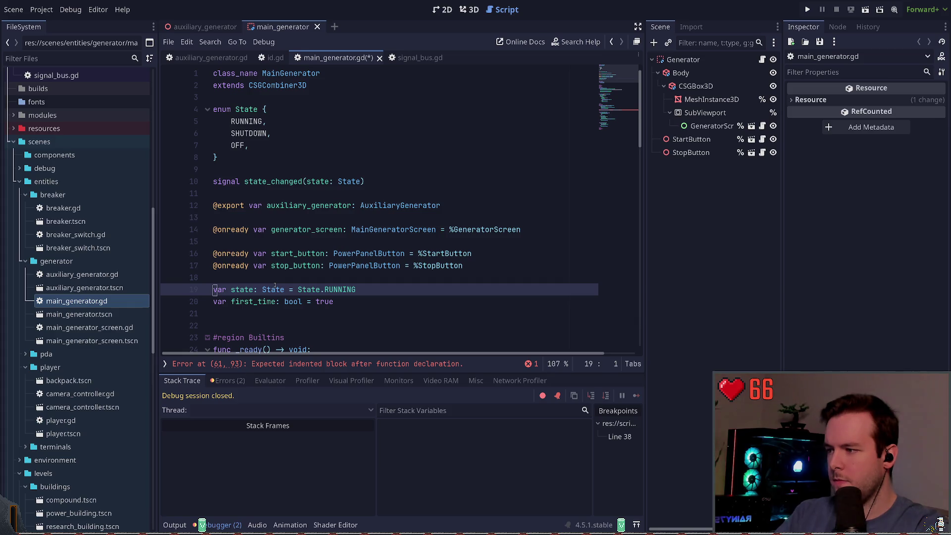
click(228, 381)
click(182, 381)
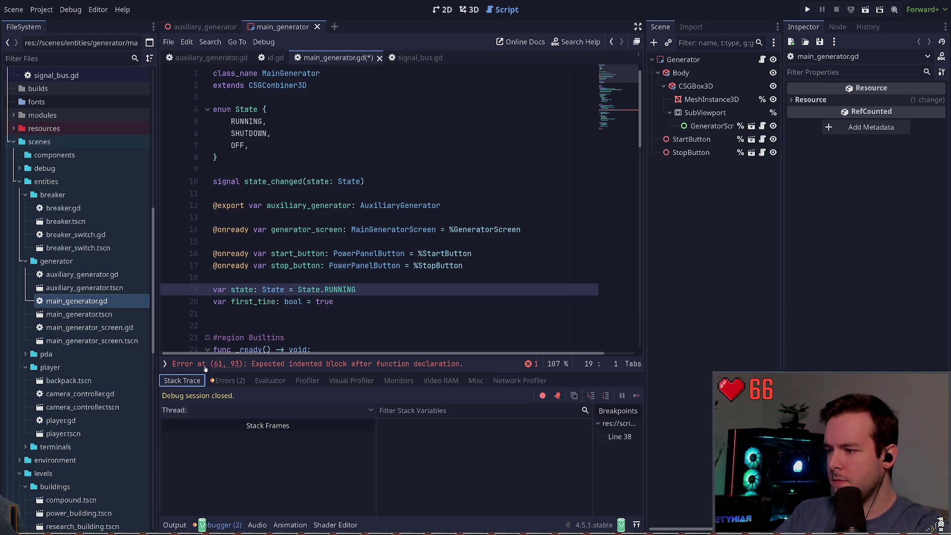
scroll(265, 311, down, 2)
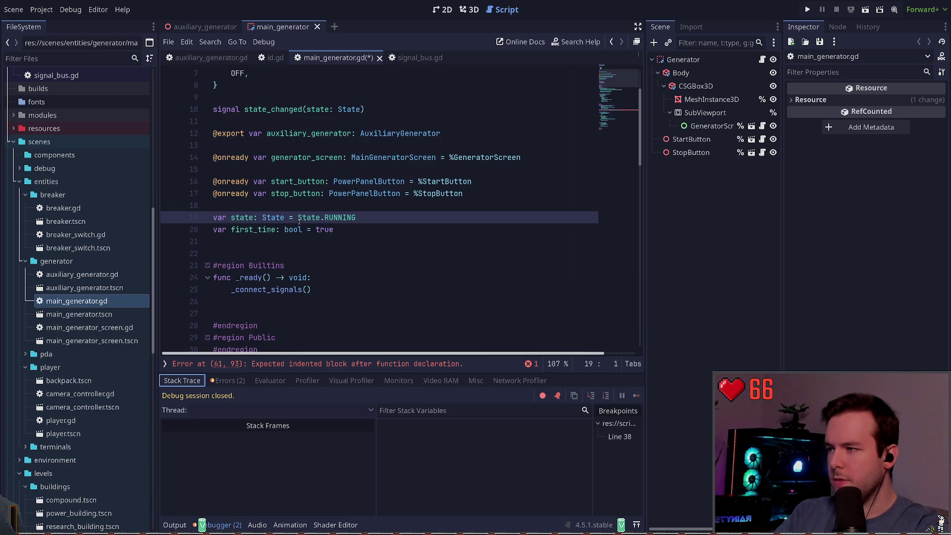
double_click(249, 218)
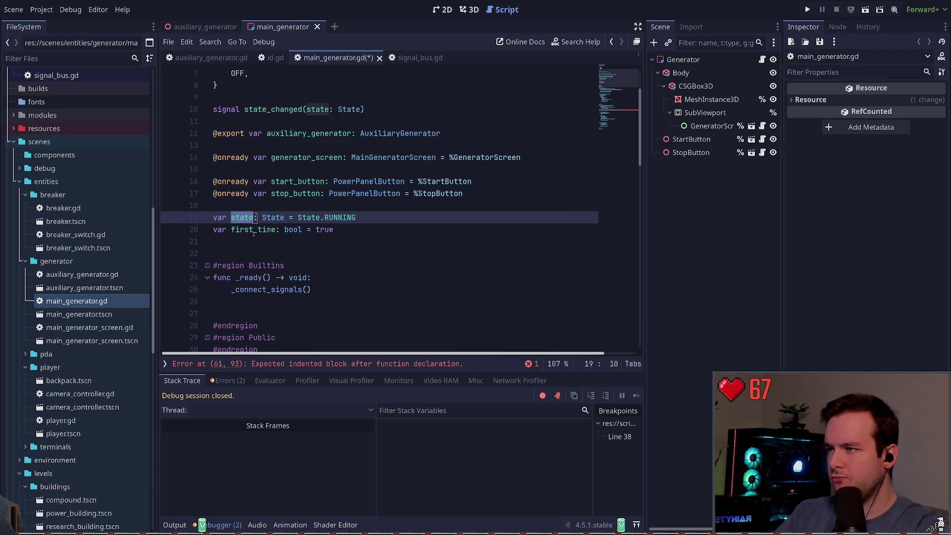
scroll(287, 206, down, 15)
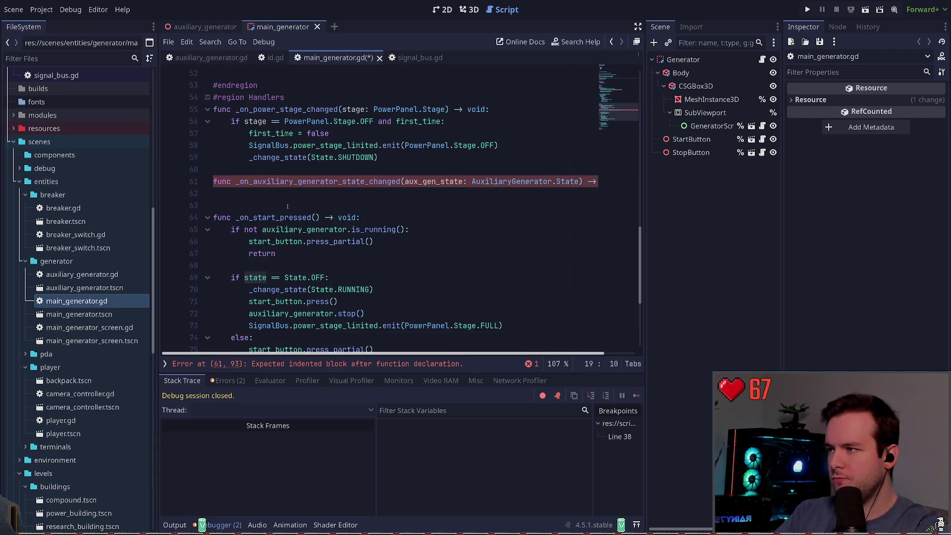
- In the handler body, write an if condition comparing aux_gen_state to AuxiliaryGenerator.State
click(277, 193)
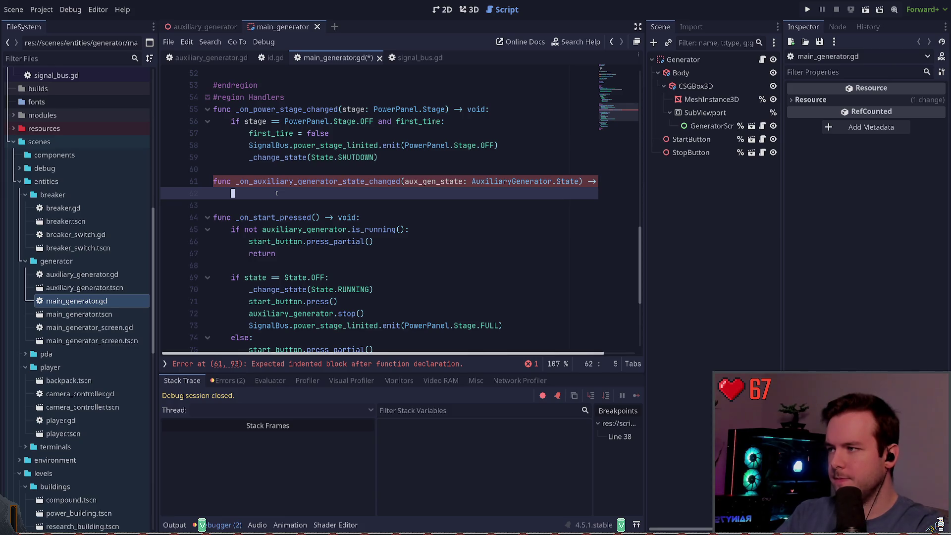
text(aux)
key(Down)
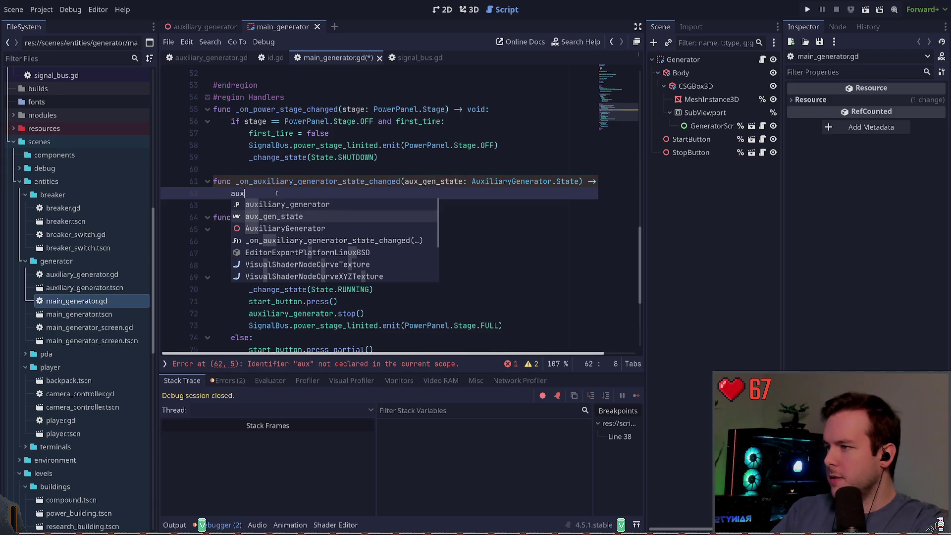
key(Return)
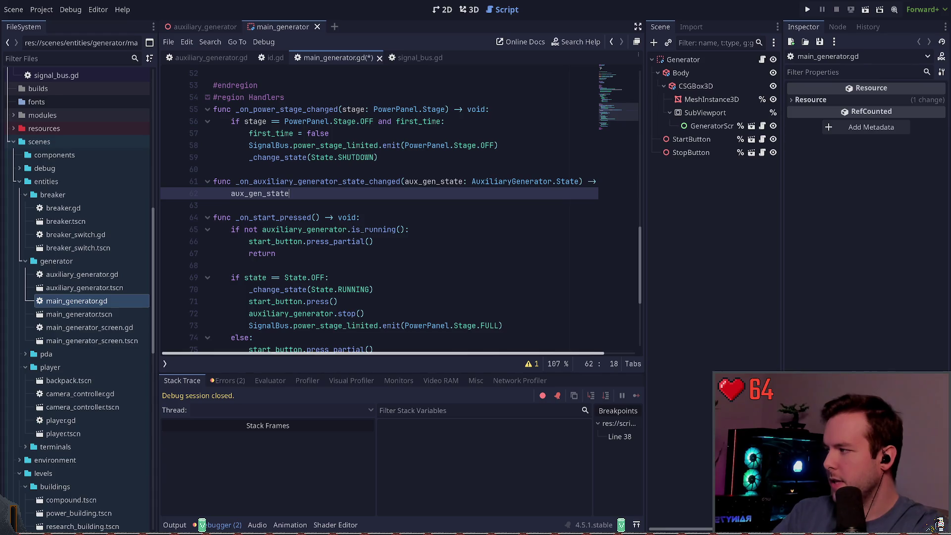
text(.)
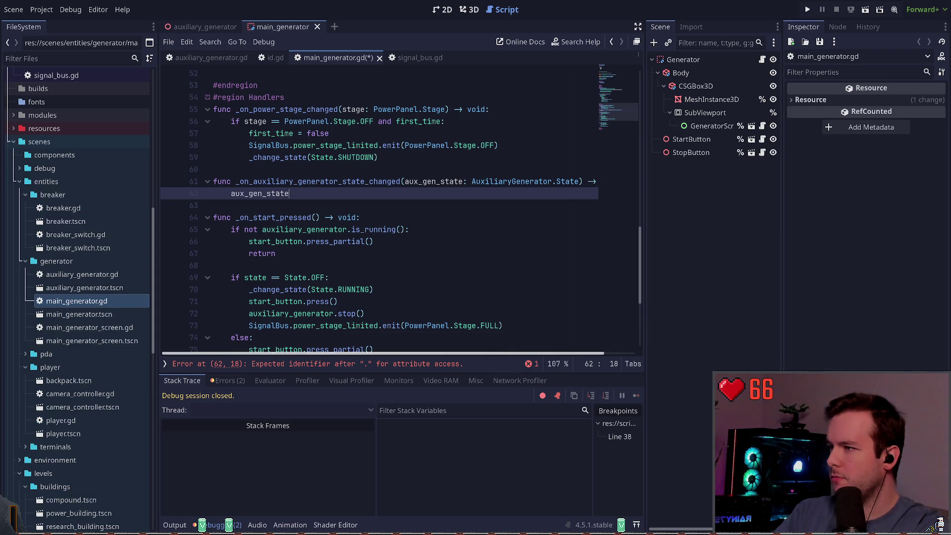
key(Up)
key(End)
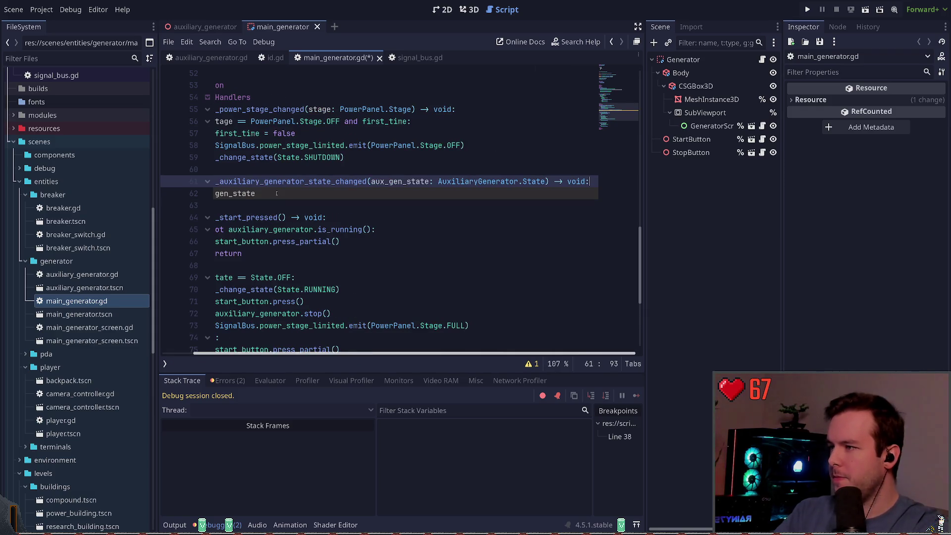
key(Return)
text(if a)
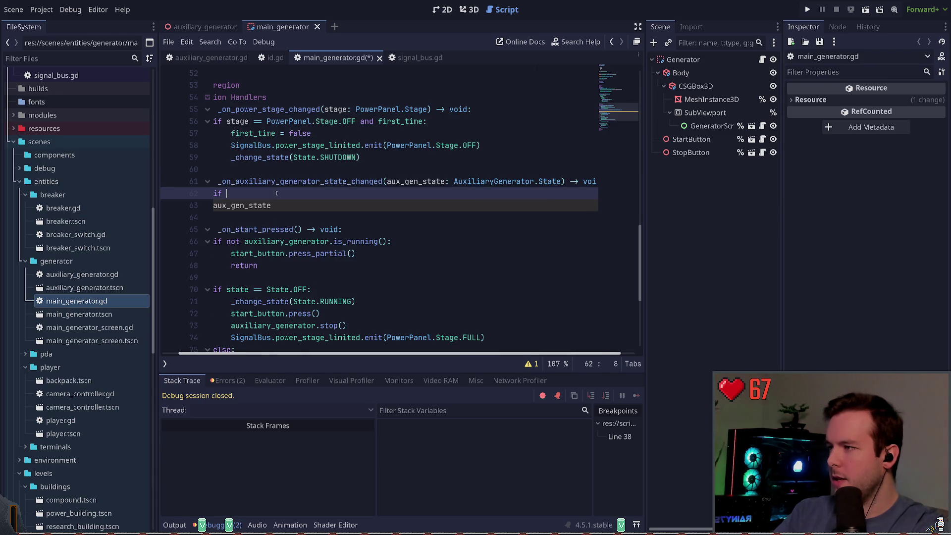
text(ux)
key(Return)
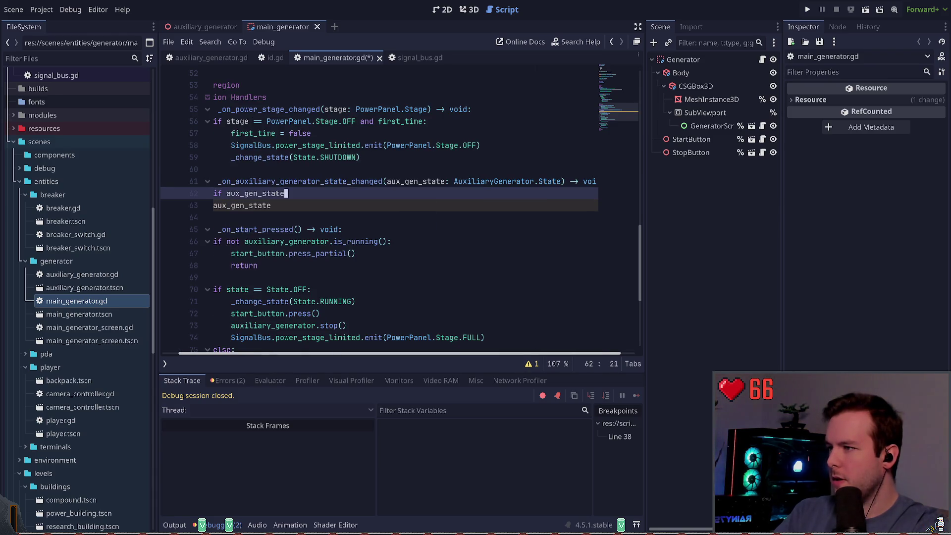
text(.)
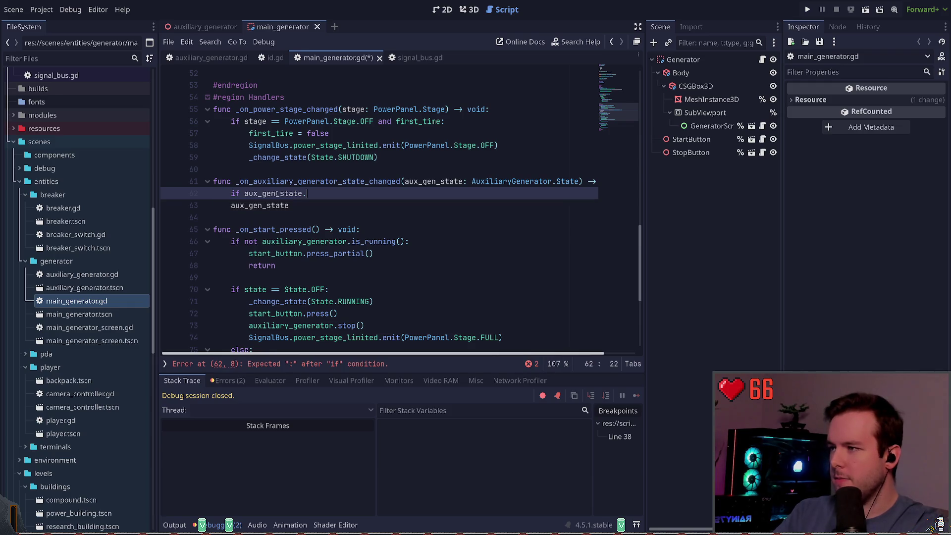
text(= AuxiliaryGenerator)
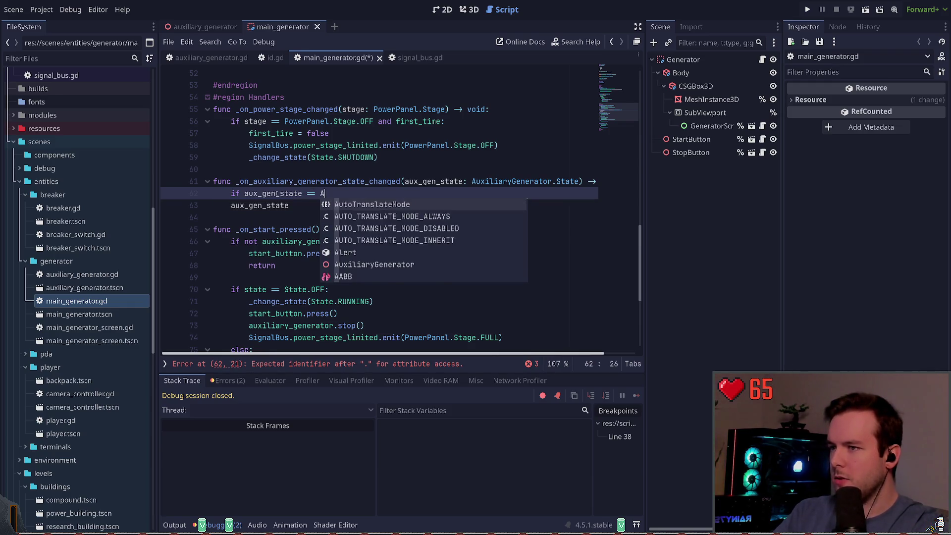
text(.State.)
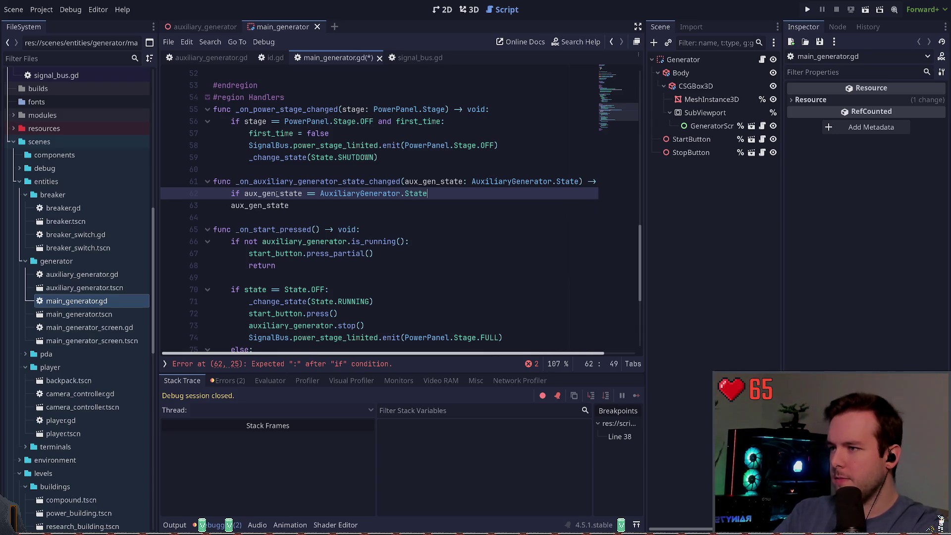
- Above the if, add match aux_gen_state: with an AuxiliaryGenerator.State. case pattern
key(ctrl+shift+Return)
text(match m)
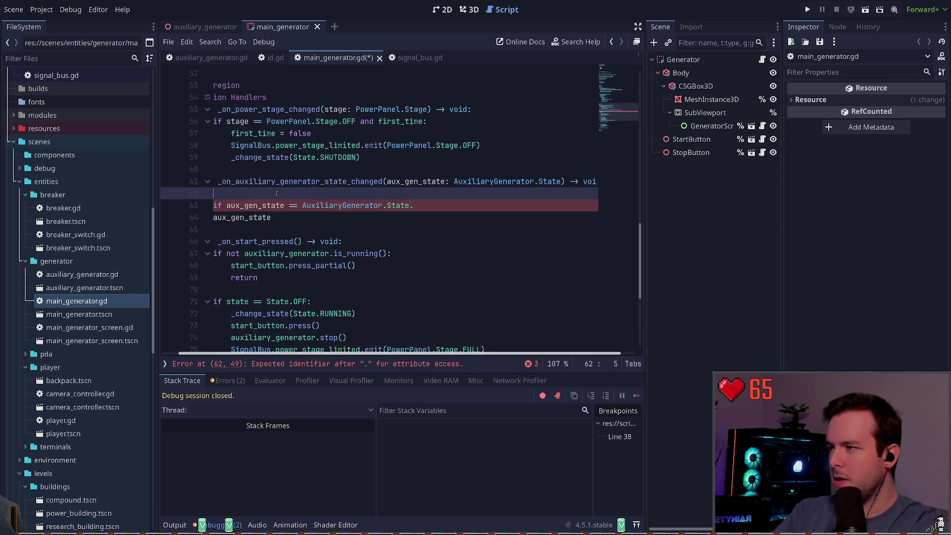
key(BackSpace)
text(aux)
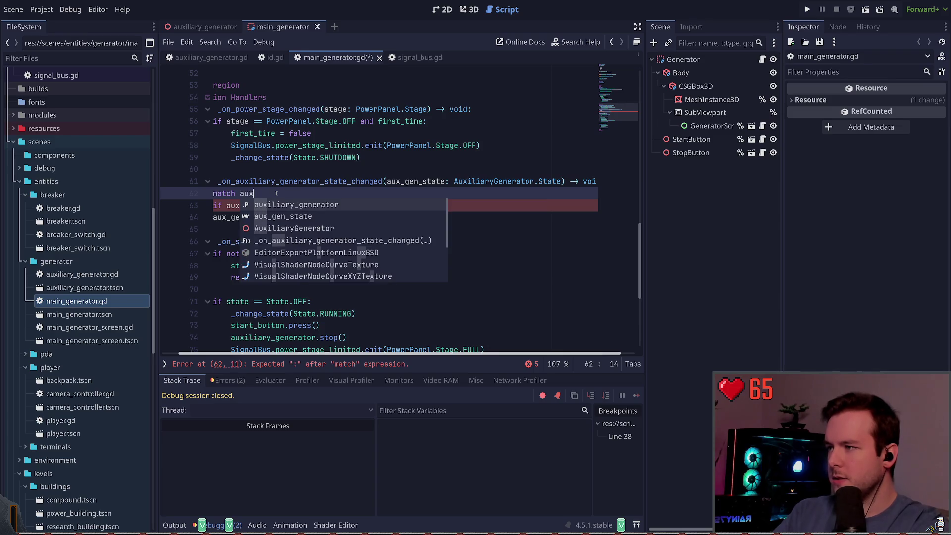
key(Return)
text(:)
key(Return)
text(Aux)
key(Return)
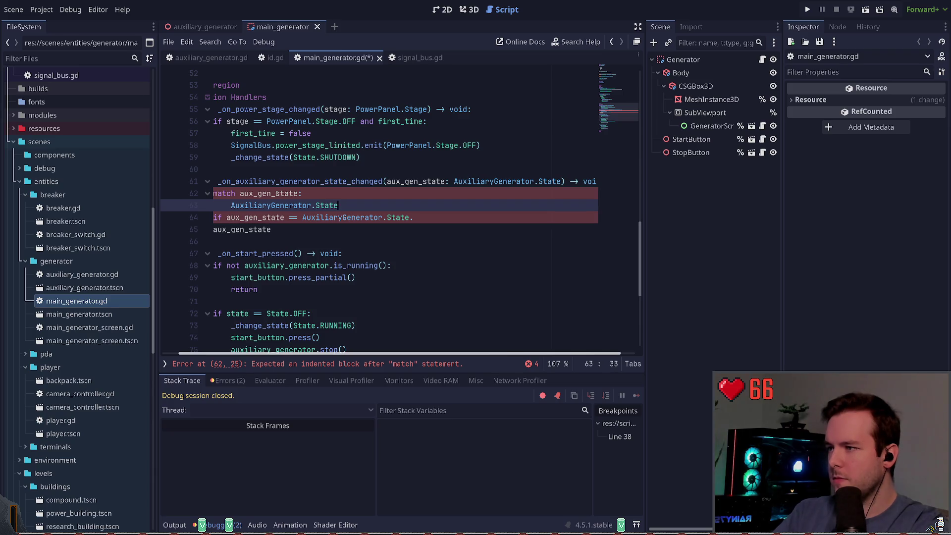
key(BackSpace)
text(.)
- Comment out the leftover if statement lines
key(Down)
key(Down)
key(End)
key(shift+Up)
key(shift+Home)
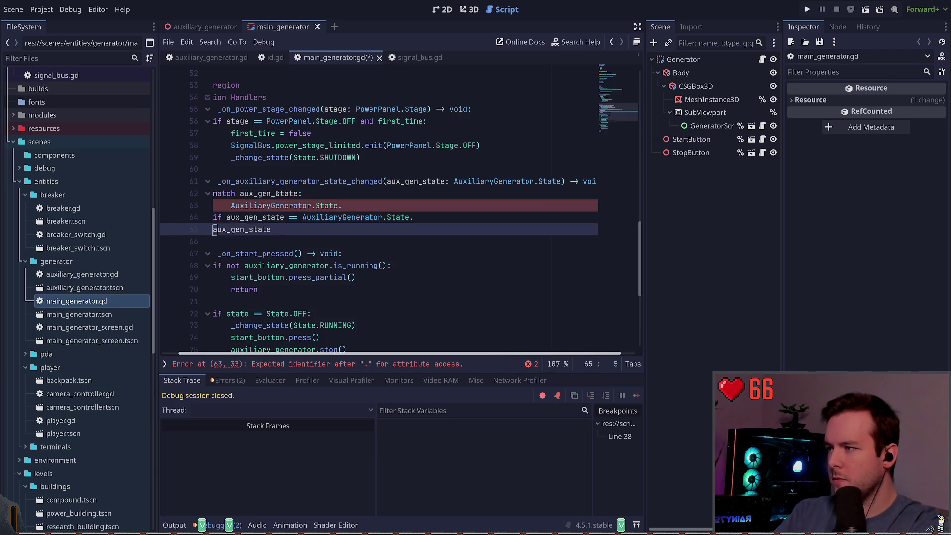
- Open the State enum's definition in auxiliary_generator.gd
click(360, 205)
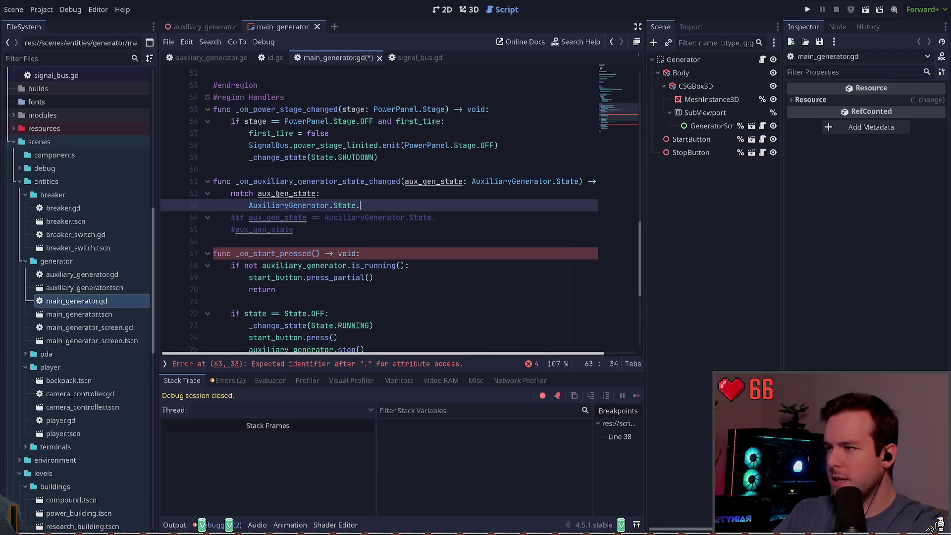
click(349, 205)
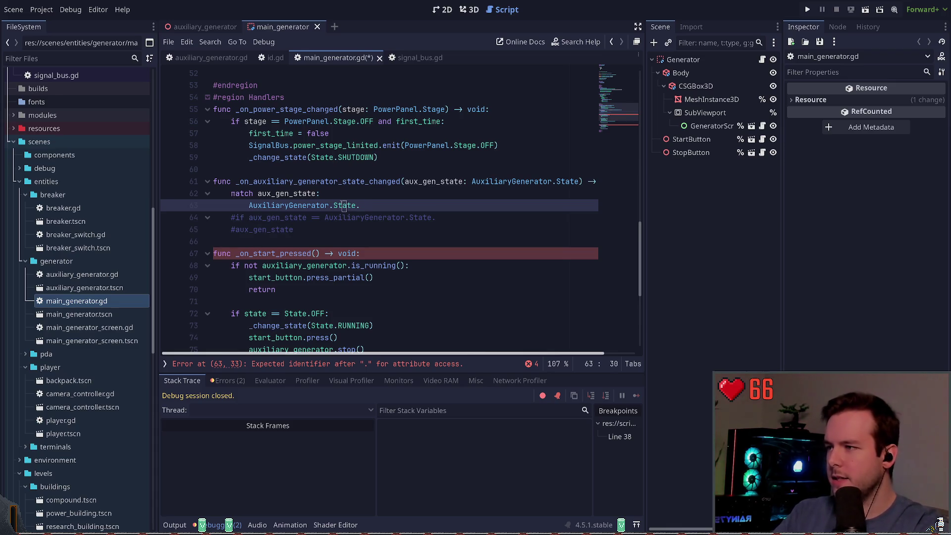
ctrl+click(289, 205)
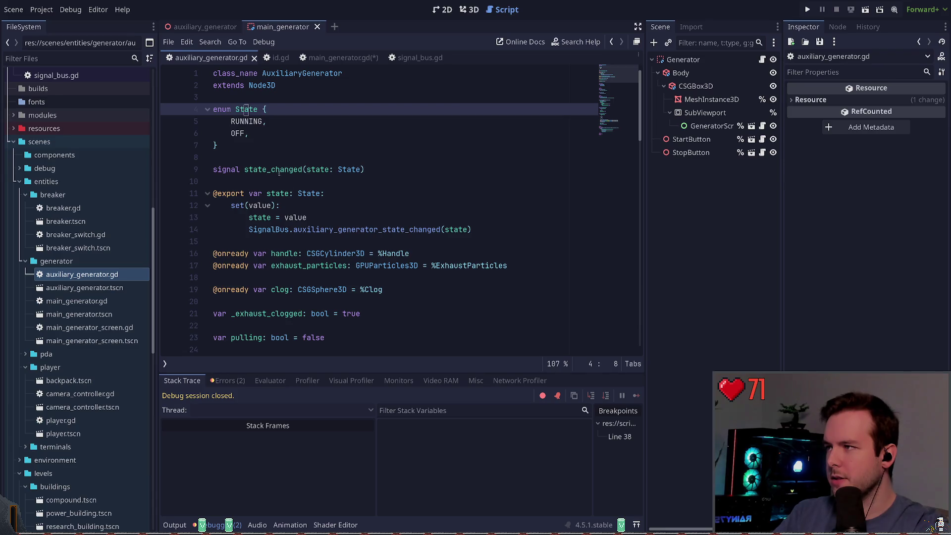
- Trace auxiliary_generator_state_changed from its emission in auxiliary_generator.gd to its declaration in signal_bus.gd
click(336, 58)
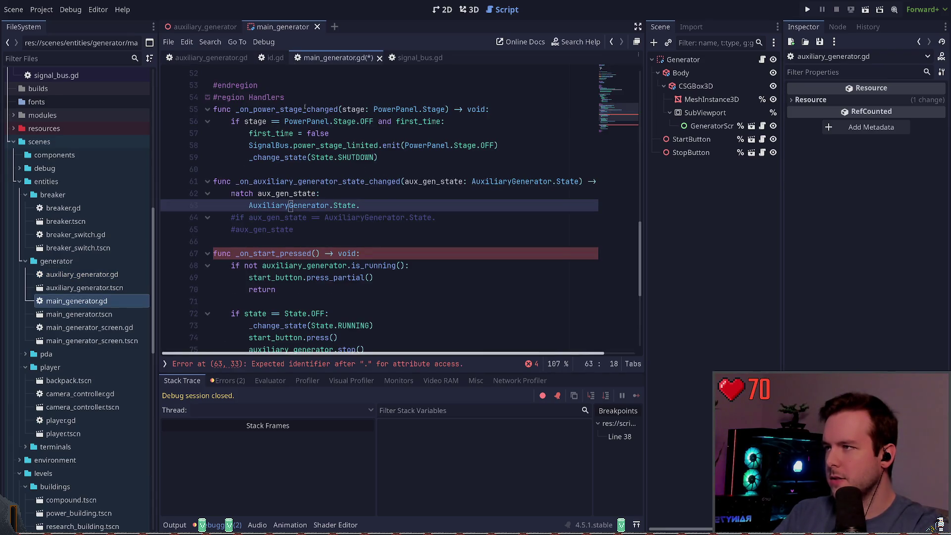
key(alt+Left)
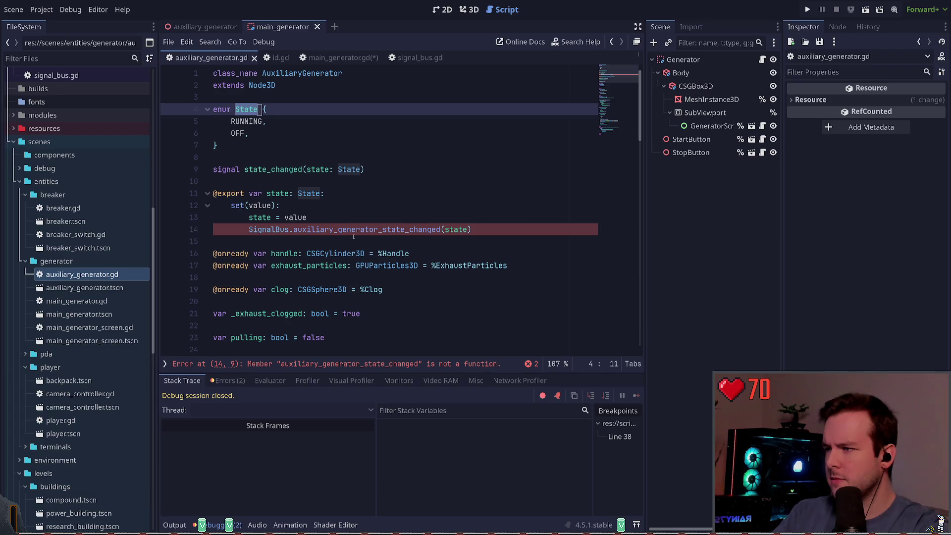
click(353, 230)
double_click(353, 230)
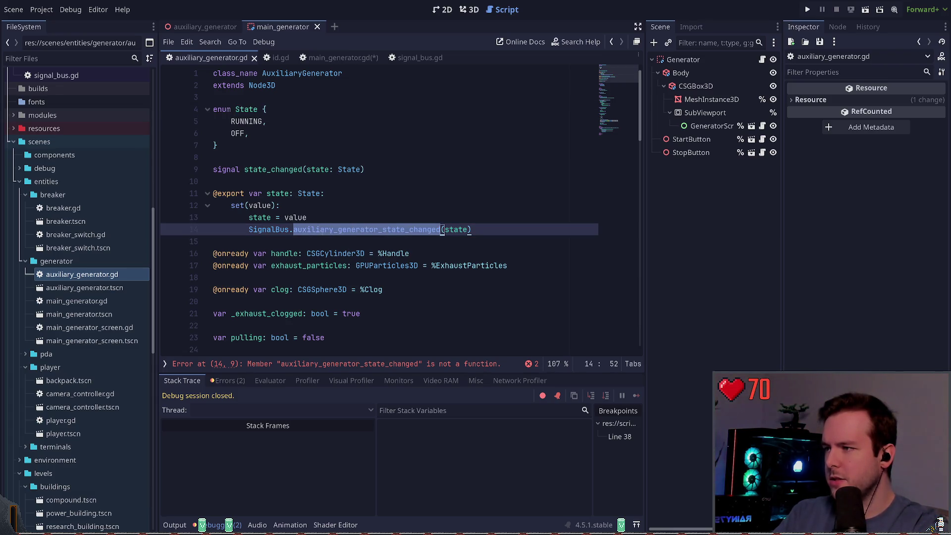
click(420, 57)
double_click(299, 280)
click(267, 279)
- Save the edited scripts and return to the handler in main_generator.gd
key(ctrl+s)
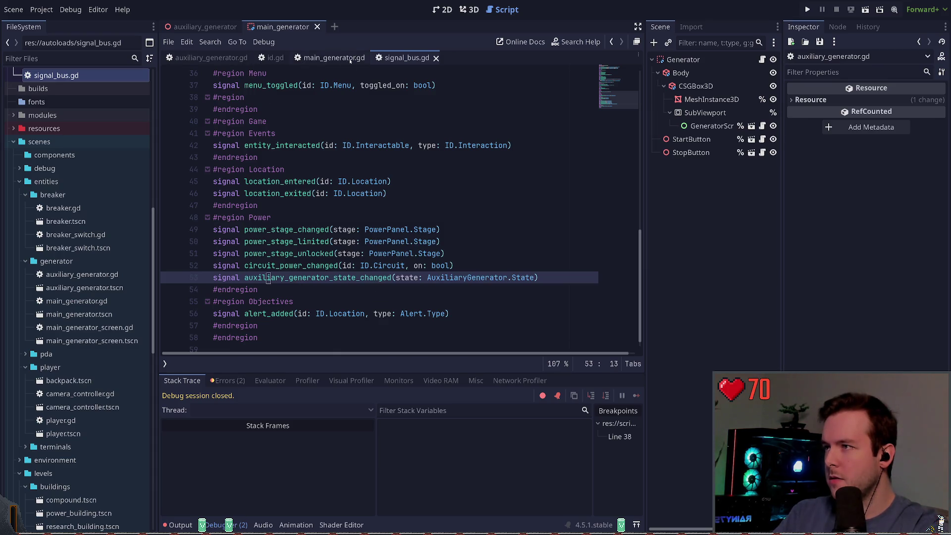
click(350, 58)
click(210, 58)
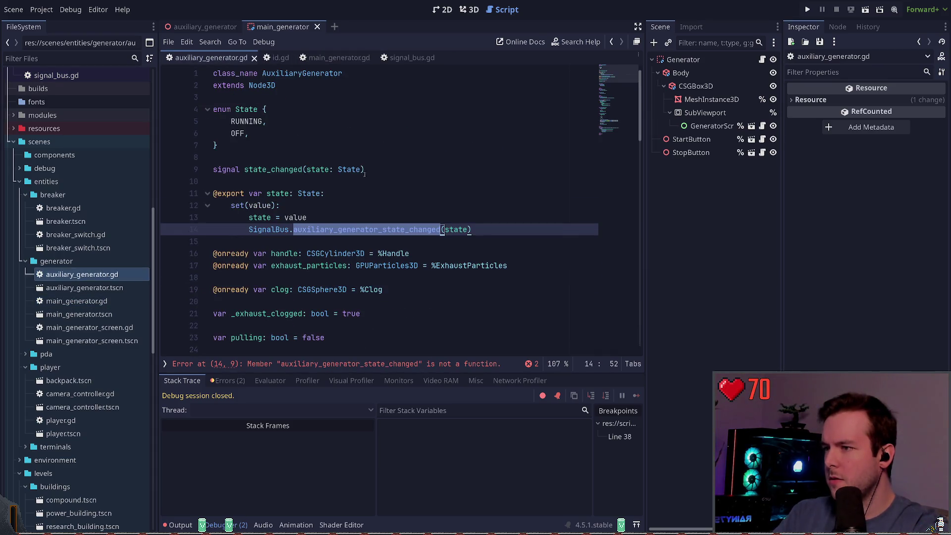
click(364, 193)
click(336, 58)
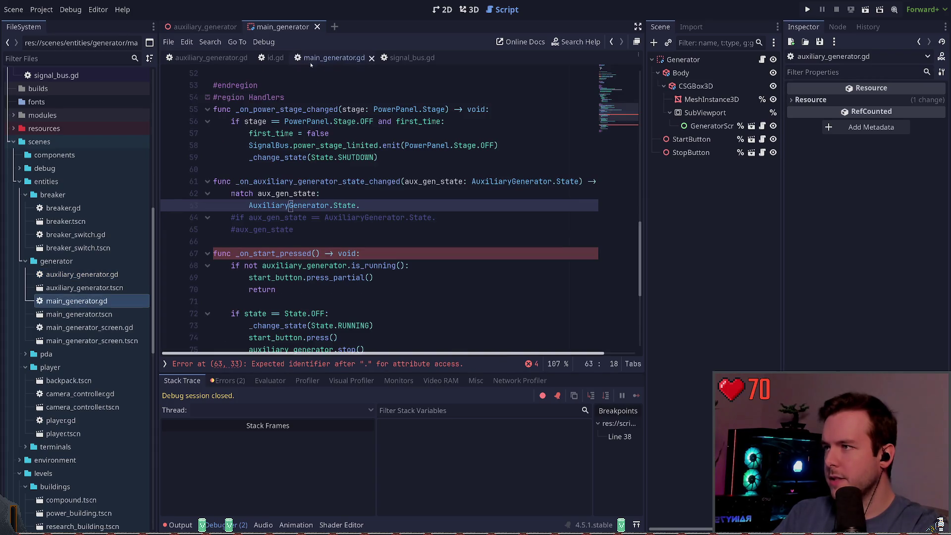
- Complete the AuxiliaryGenerator.State.RUNNING: case with a _charge_capacitor() call
key(End)
text(RUNNING:)
key(Return)
text(_b)
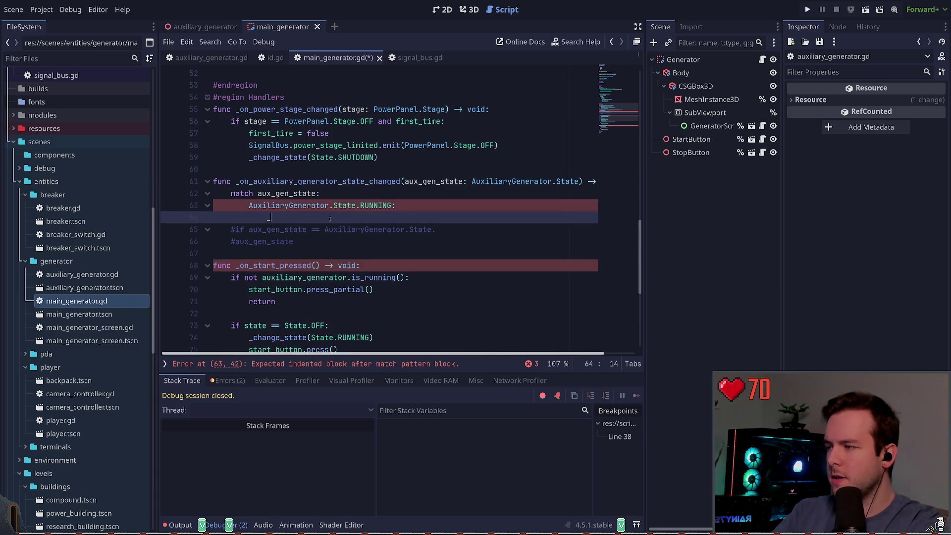
key(BackSpace)
text(charge_)
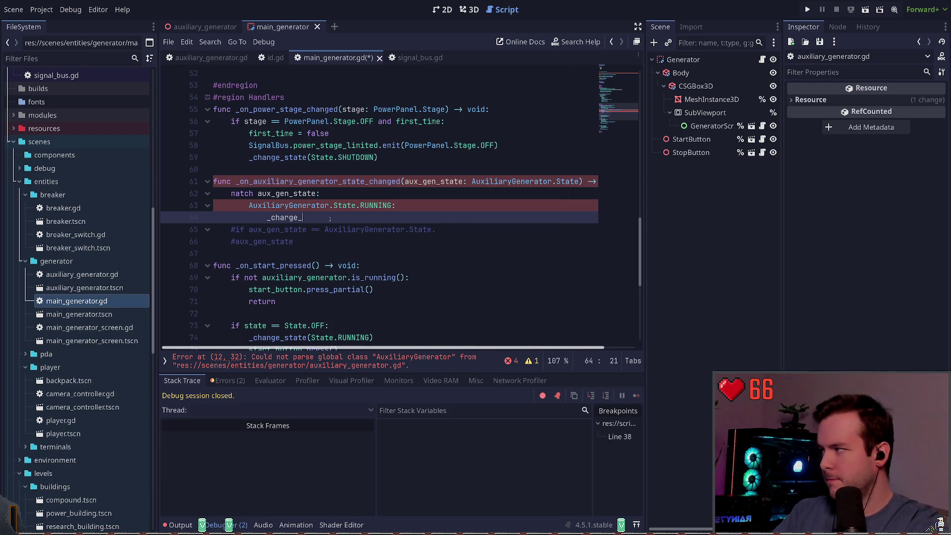
key(BackSpace)
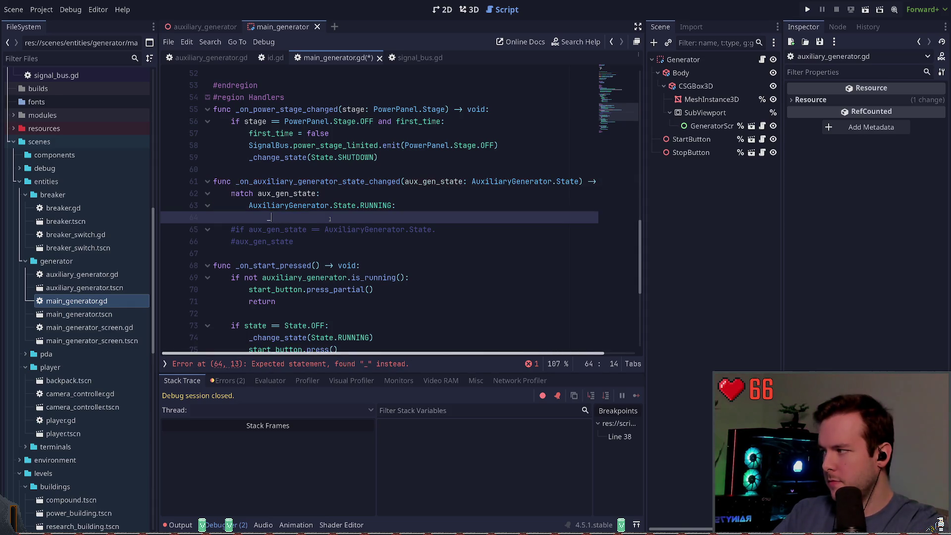
key(BackSpace)
key(BackSpace)
key(BackSpace)
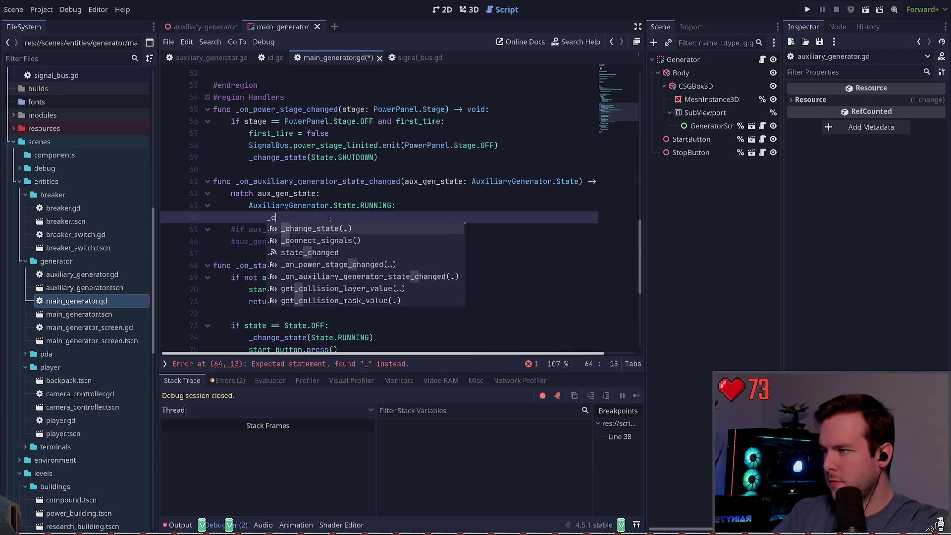
text(charge_c)
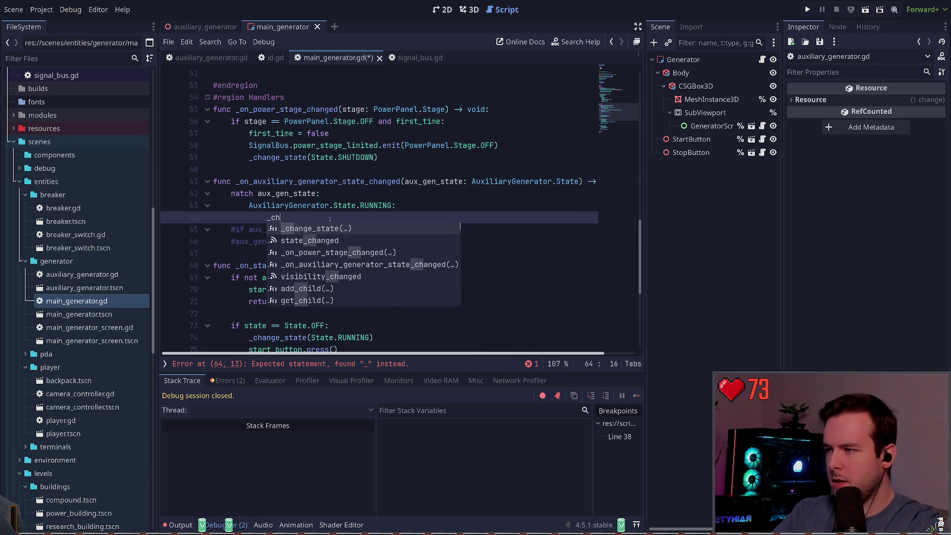
text(apacitor())
click(326, 218)
text(i)
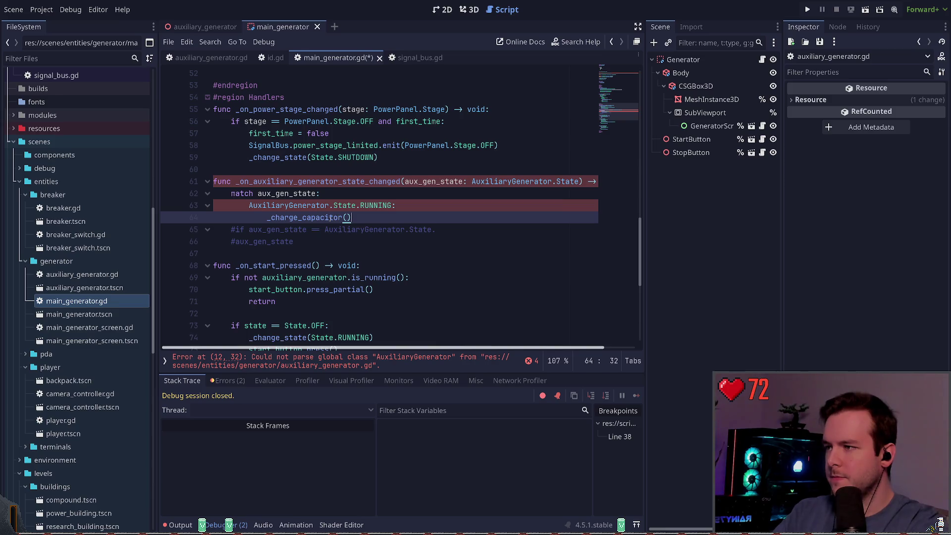
key(End)
- Replace the placeholder pattern with an AuxiliaryGenerator.State.OFF: case
key(Return)
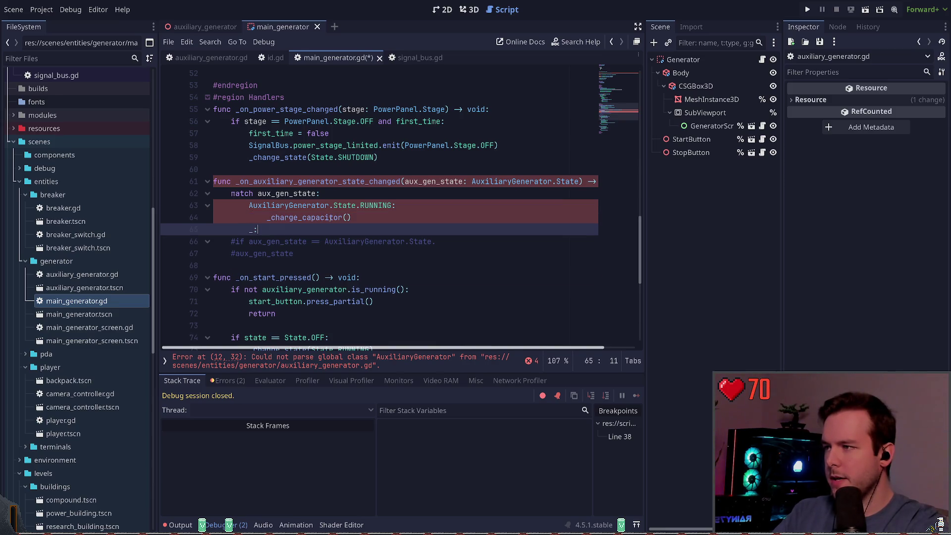
key(BackSpace)
key(BackSpace)
text(Aux)
key(Return)
text(State.R)
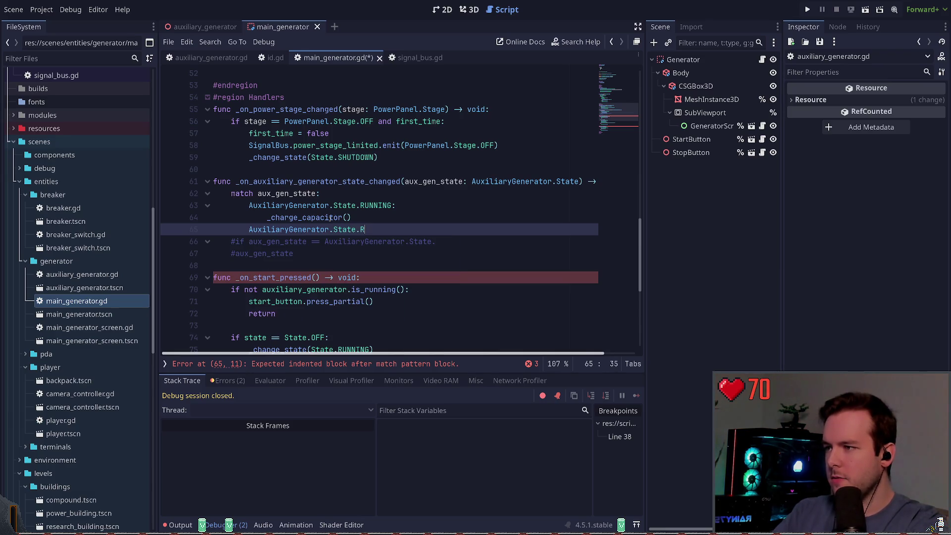
text(FF:)
key(Return)
key(Up)
key(Up)
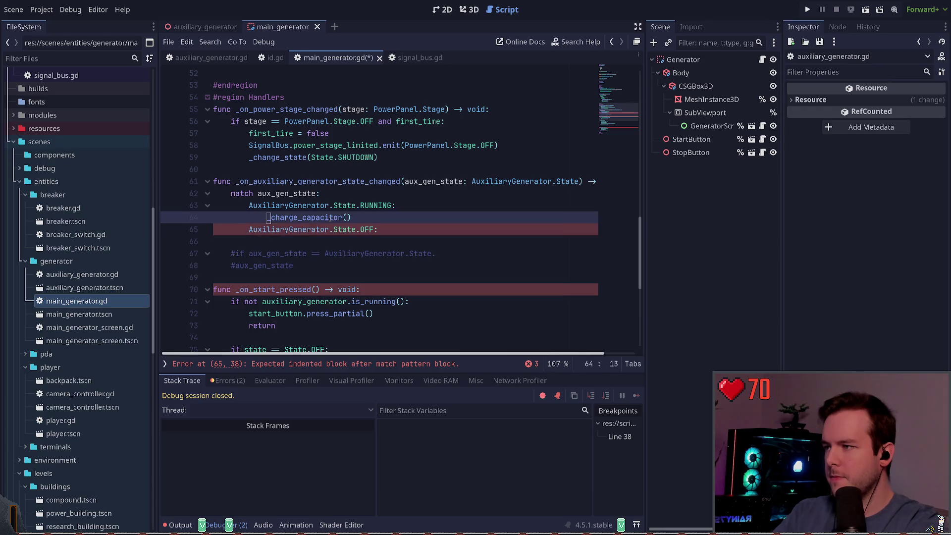
- Copy the _charge_capacitor() call into the OFF case's body
key(ctrl+c)
key(Down)
key(Down)
key(ctrl+v)
key(Left)
key(Left)
key(ctrl+BackSpace)
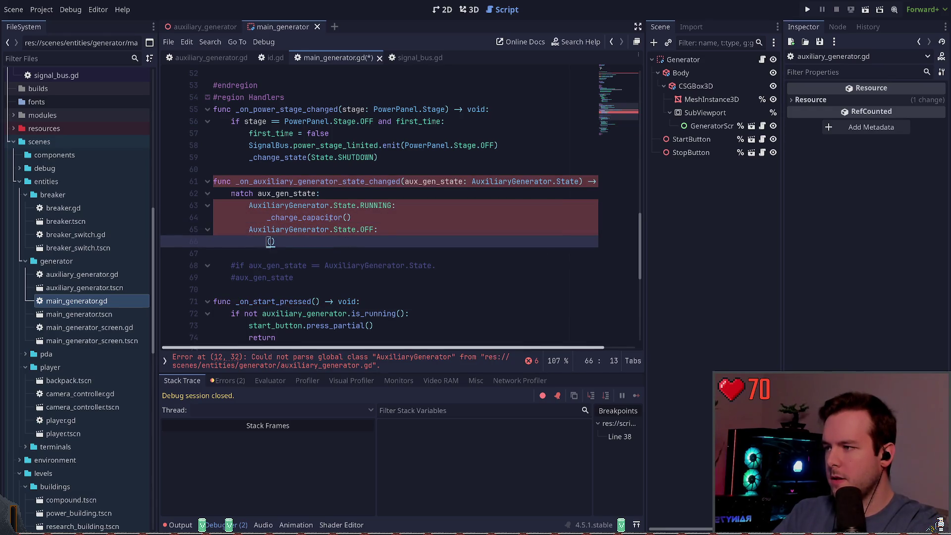
text(_st)
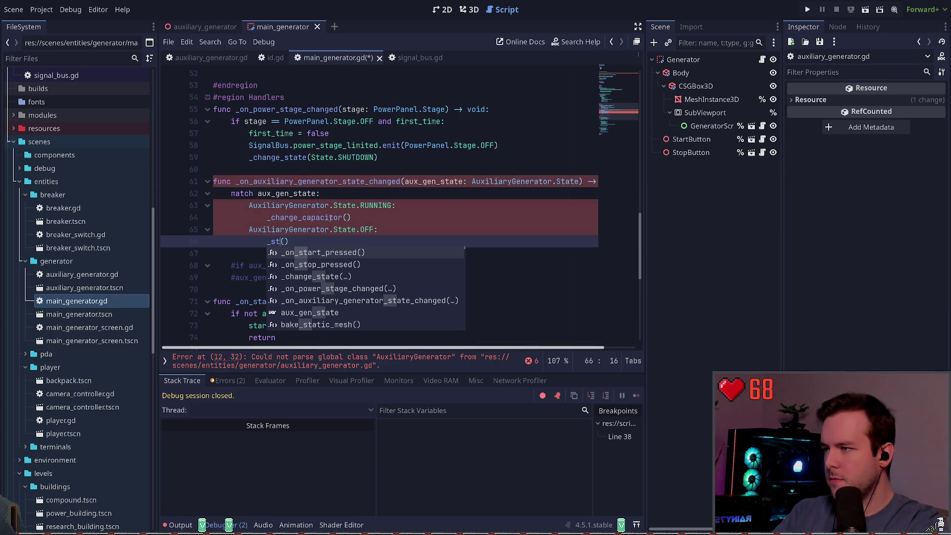
key(BackSpace)
key(BackSpace)
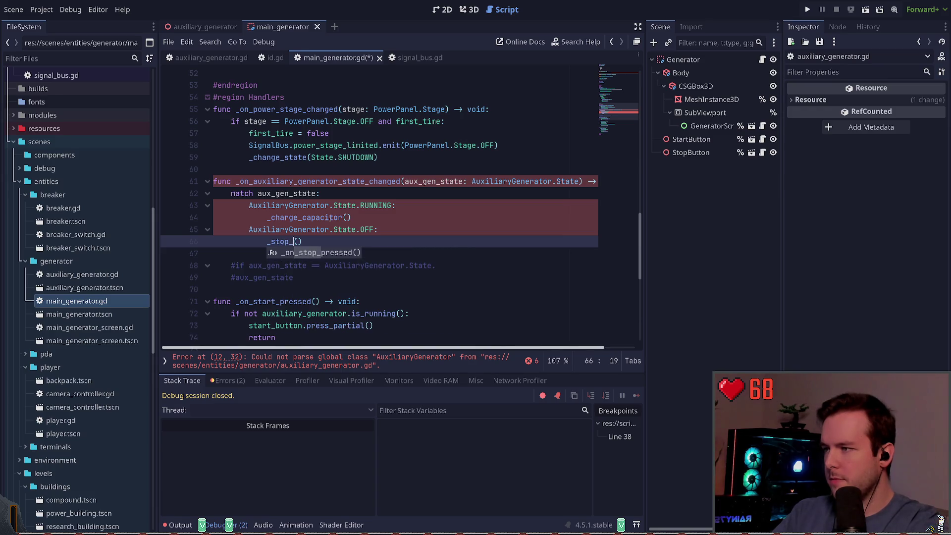
key(BackSpace)
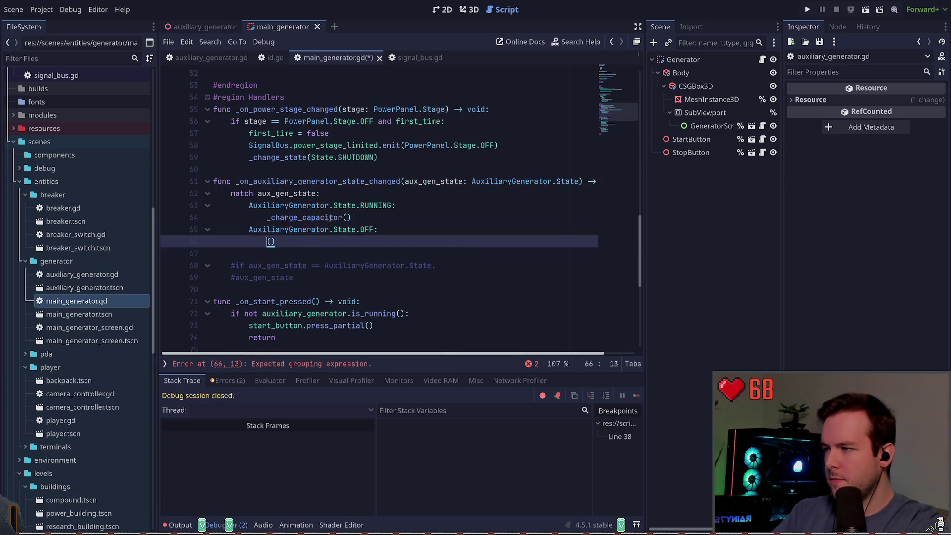
key(Up)
key(Up)
key(ctrl+c)
key(Down)
key(Down)
key(ctrl+v)
key(ctrl+x)
- Pass true to the RUNNING call and false to the OFF call
key(Up)
key(Up)
key(Up)
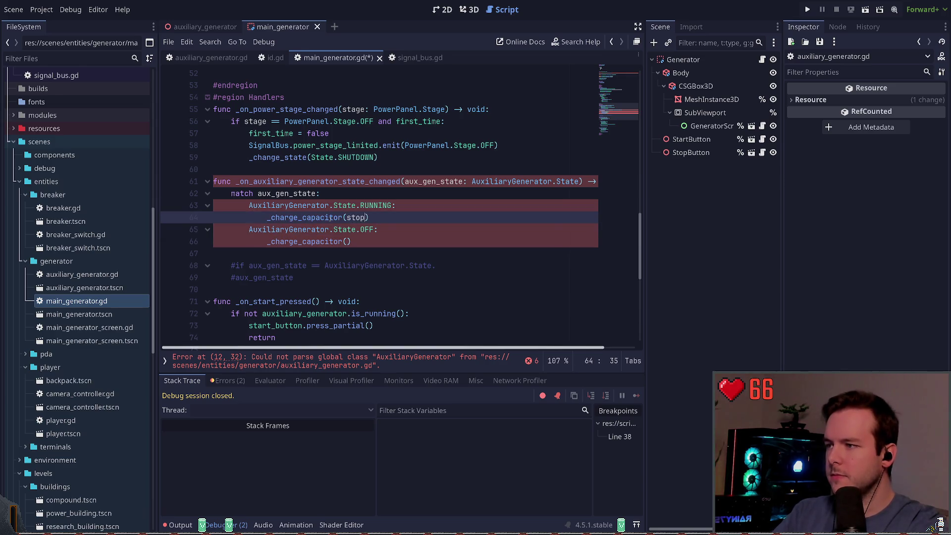
key(ctrl+Delete)
text(true)
key(Down)
key(Down)
text(false)
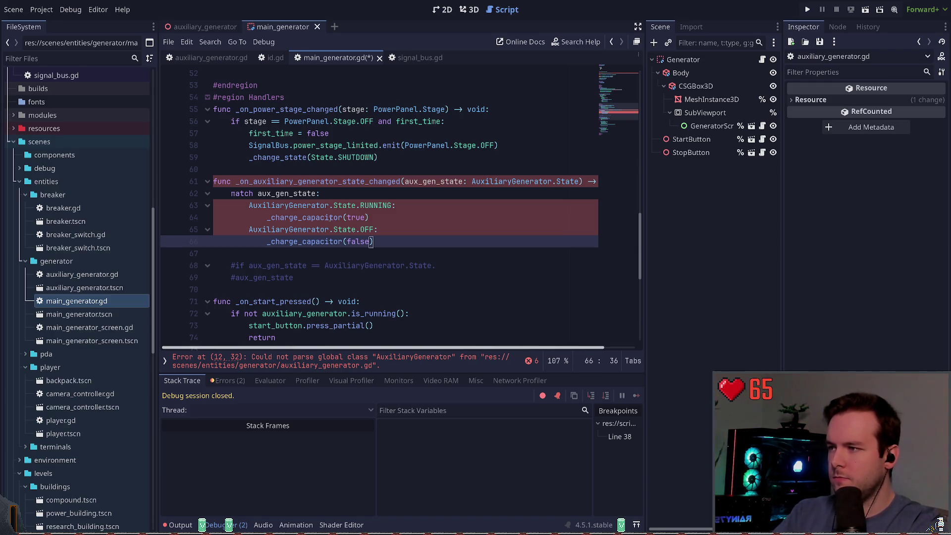
- Try renaming the OFF call to stop_charging, then revert it to _charge_capacitor(false)
key(Up)
key(Up)
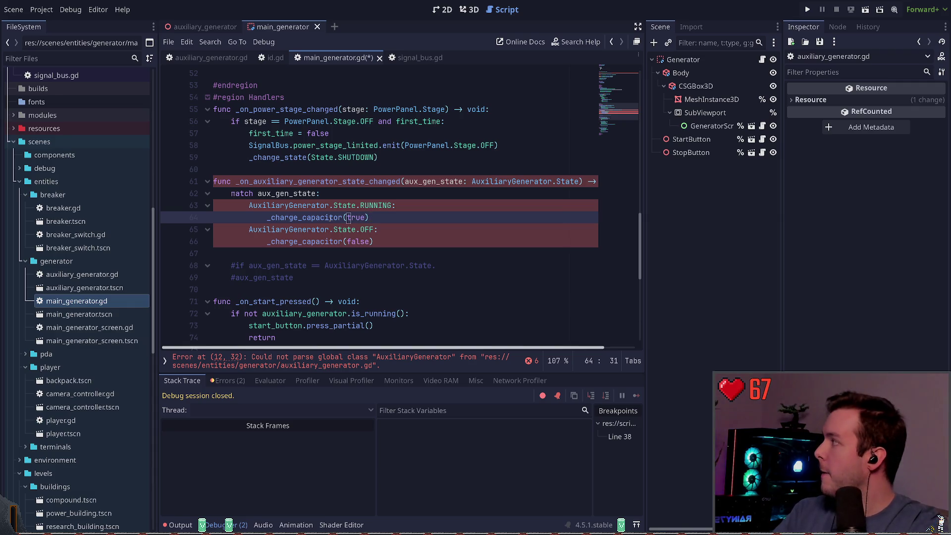
key(ctrl+Delete)
key(Down)
key(Down)
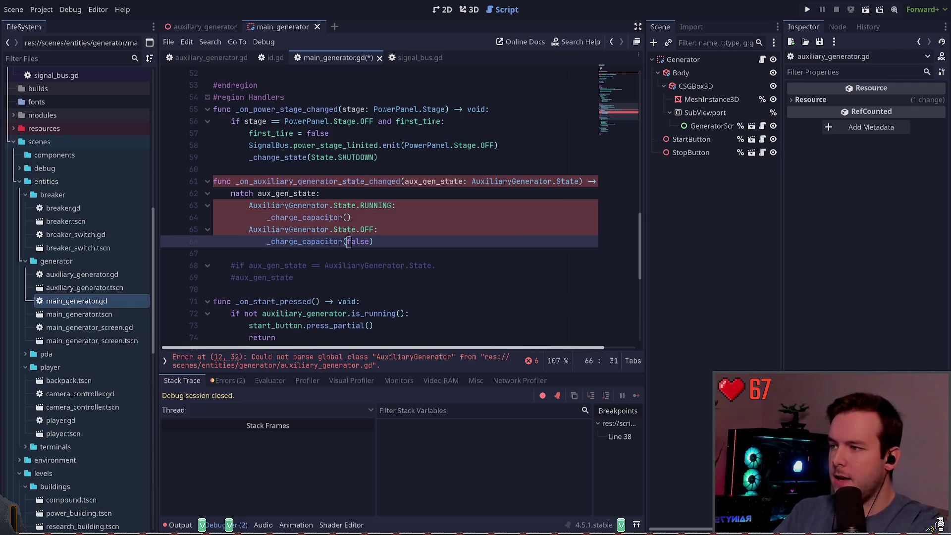
key(Home)
key(Right)
key(Up)
key(Up)
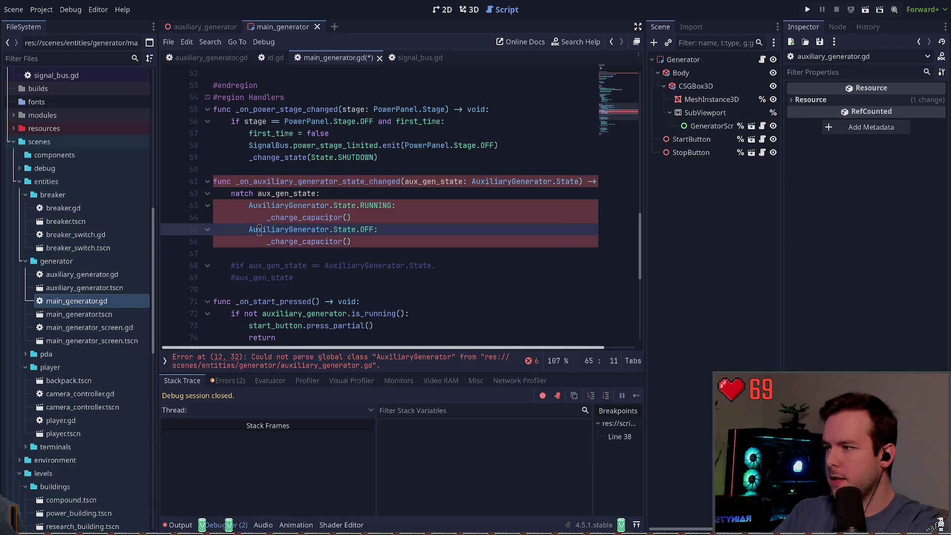
key(Down)
key(Down)
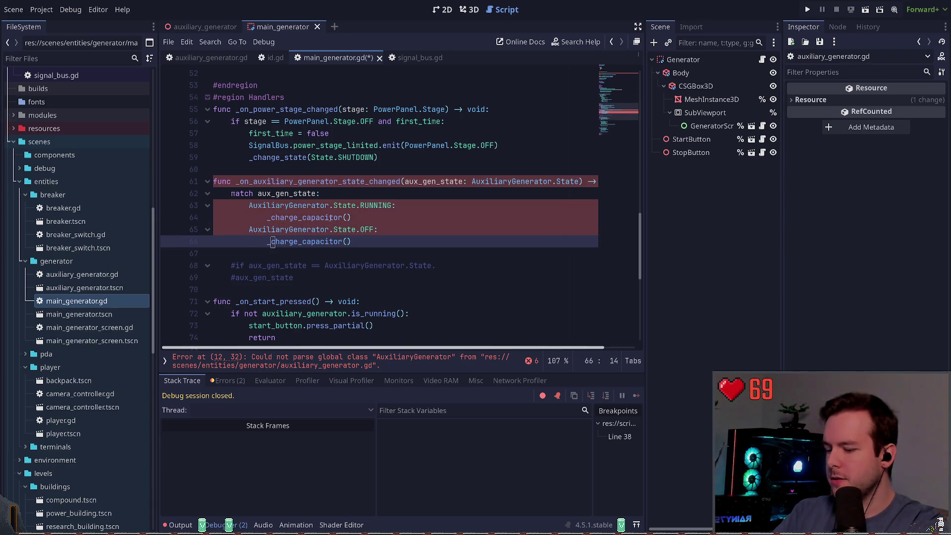
key(ctrl+Delete)
text(stop_)
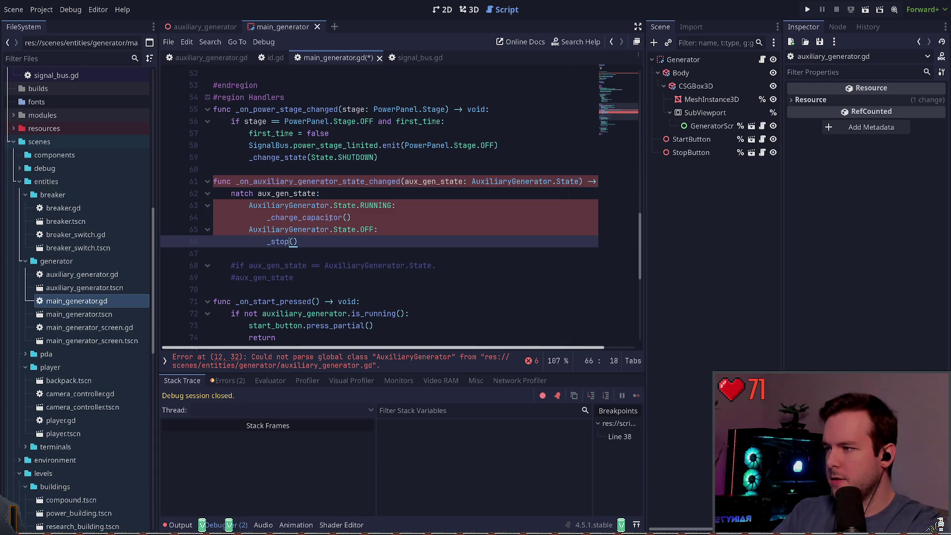
text(charign)
key(BackSpace)
key(BackSpace)
text(ging)
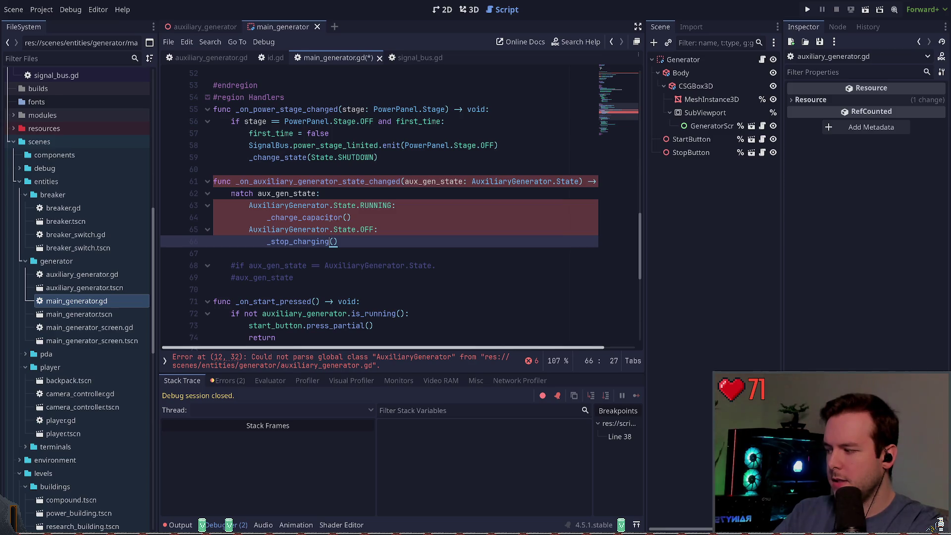
key(ctrl+z)
text(false)
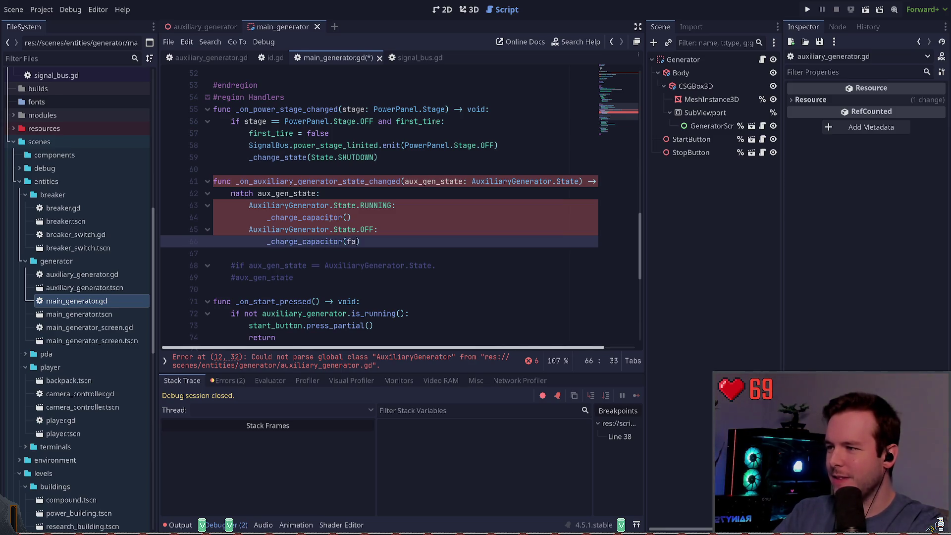
- Restore the RUNNING call to _charge_capacitor(true) and save main_generator.gd
key(Up)
key(Up)
key(Left)
text(tru)
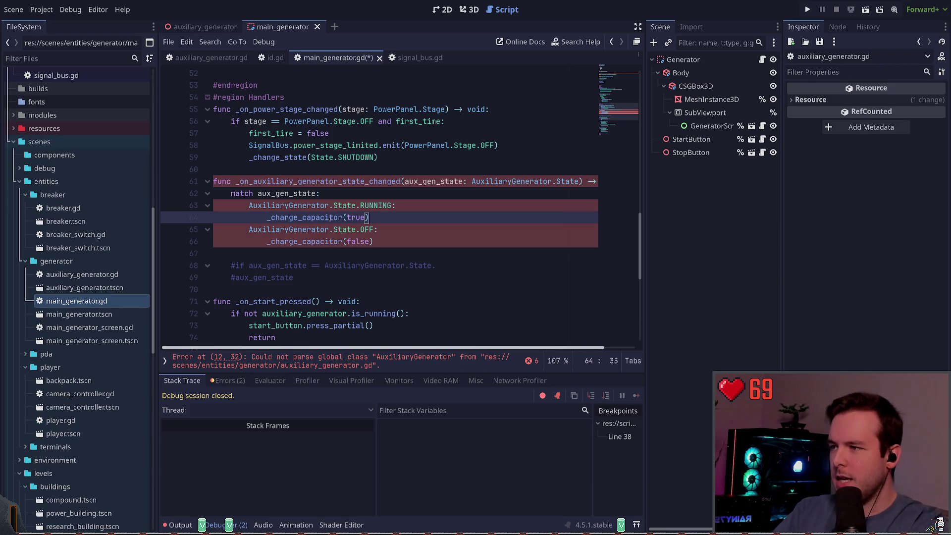
click(327, 230)
key(ctrl+s)
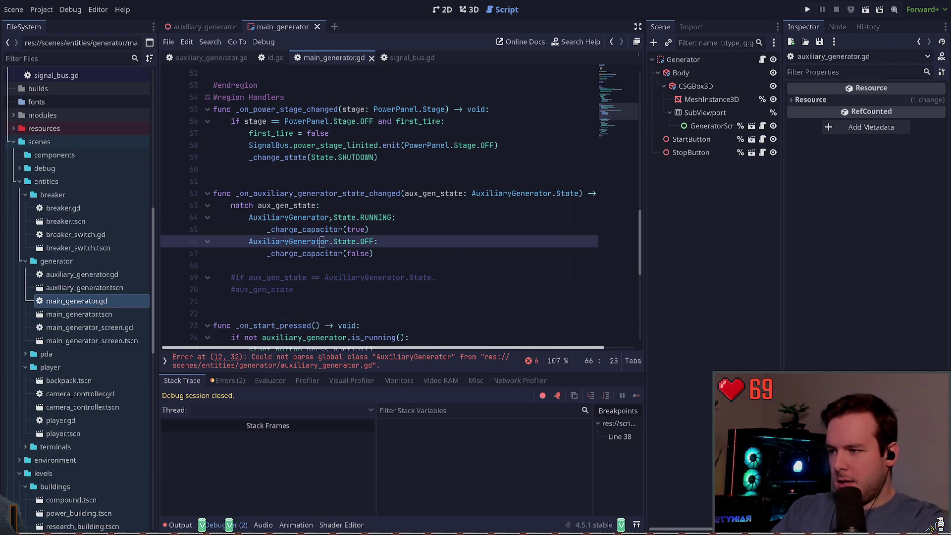
- In auxiliary_generator.gd, append .emit to the signal on line 14 and save
scroll(331, 218, down, 1)
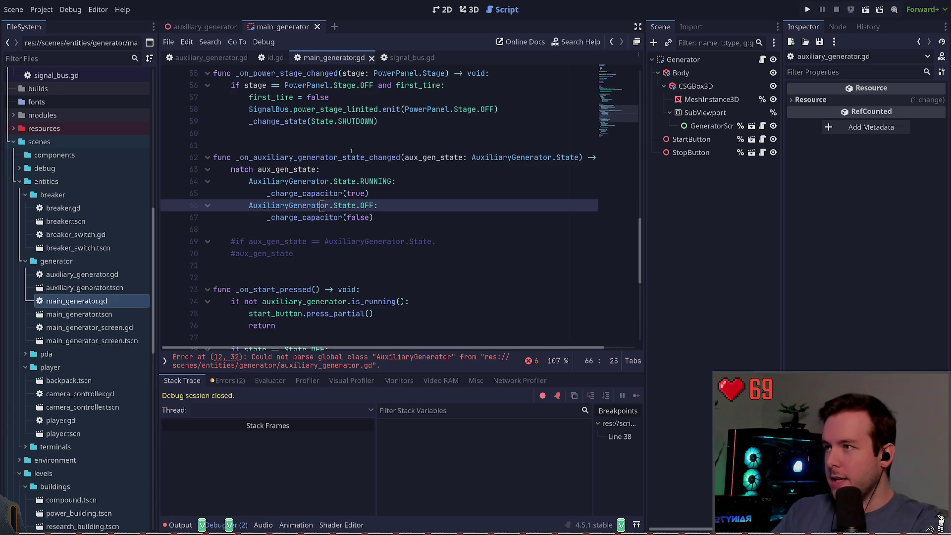
click(209, 58)
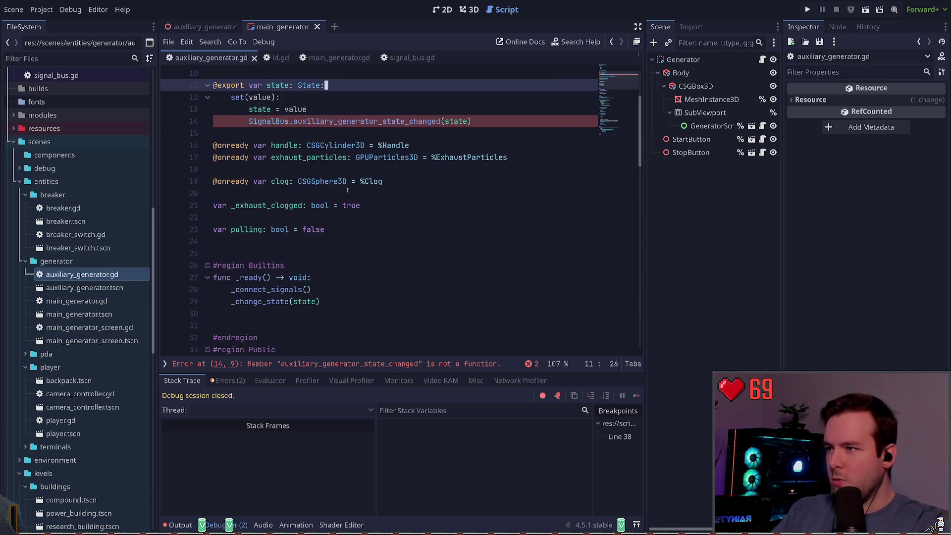
scroll(367, 198, up, 1)
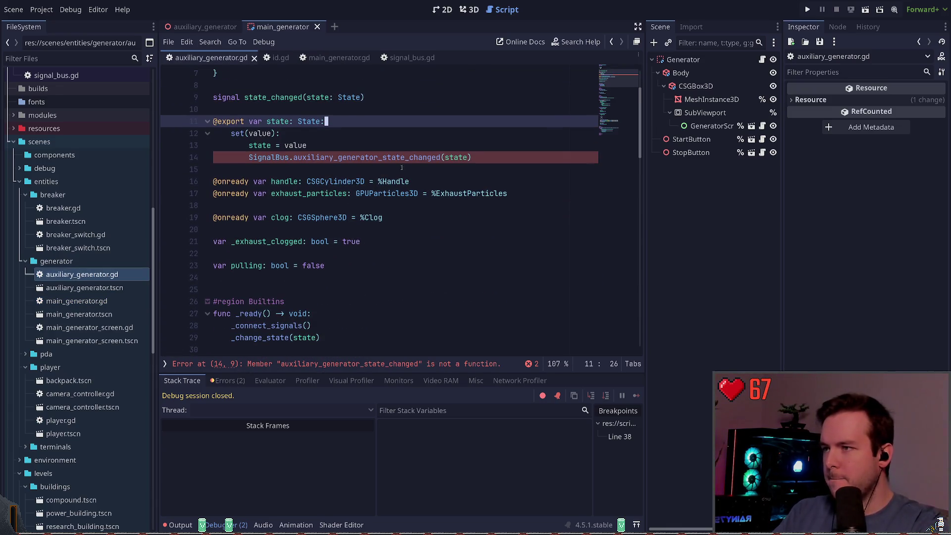
click(440, 157)
text(.emit)
key(ctrl+s)
- Return to main_generator.gd, save it, and select the _charge_capacitor name
key(alt+Left)
key(ctrl+s)
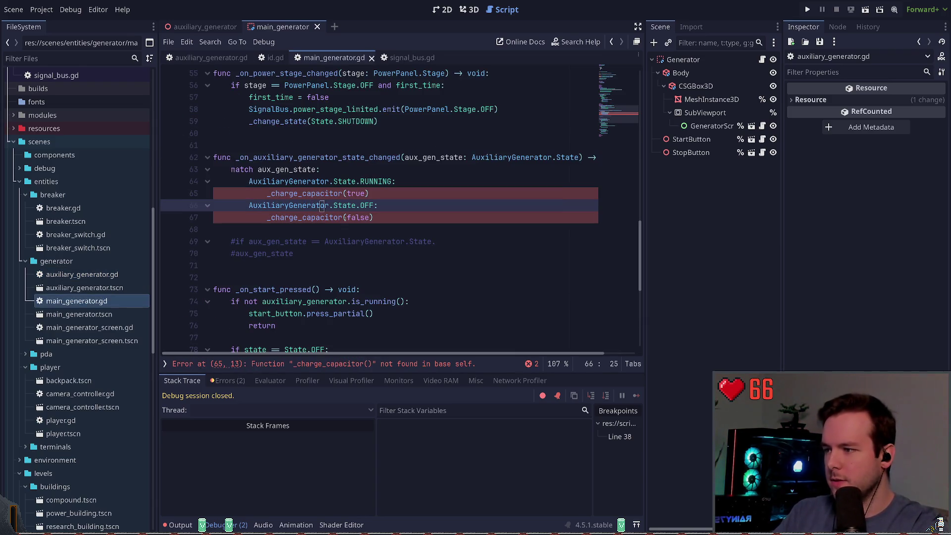
scroll(331, 220, up, 1)
double_click(331, 219)
scroll(329, 218, up, 5)
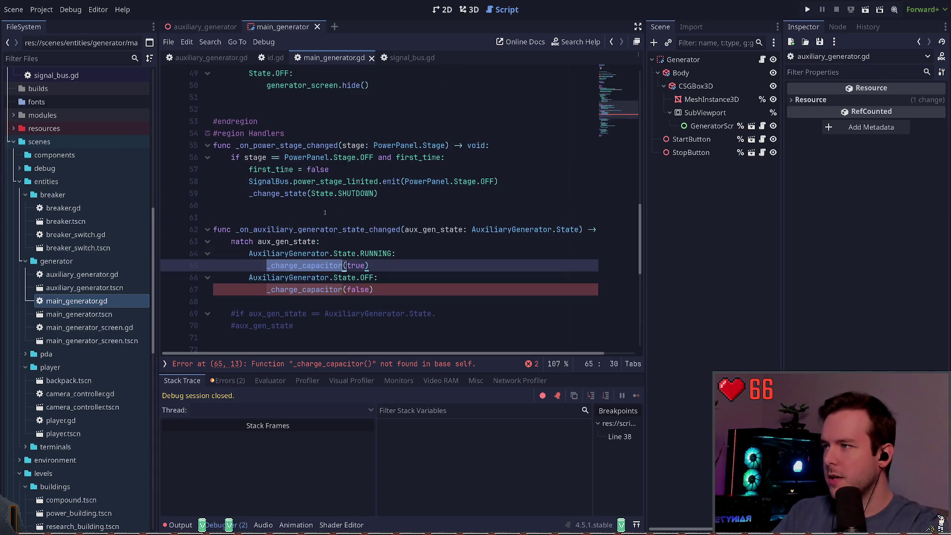
click(317, 247)
key(Return)
text(func _charge_capacitor()
text() -. void)
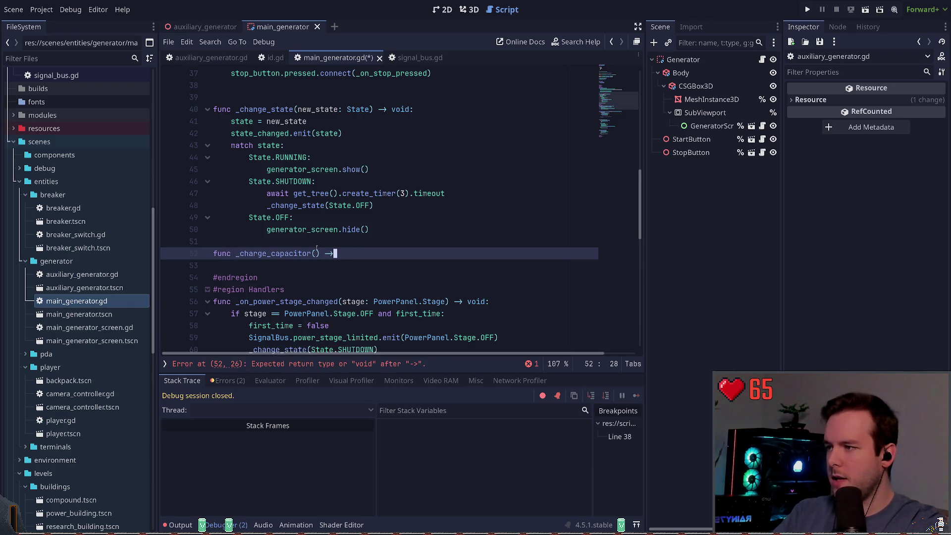
key(ctrl+shift+k)
key(ctrl+s)
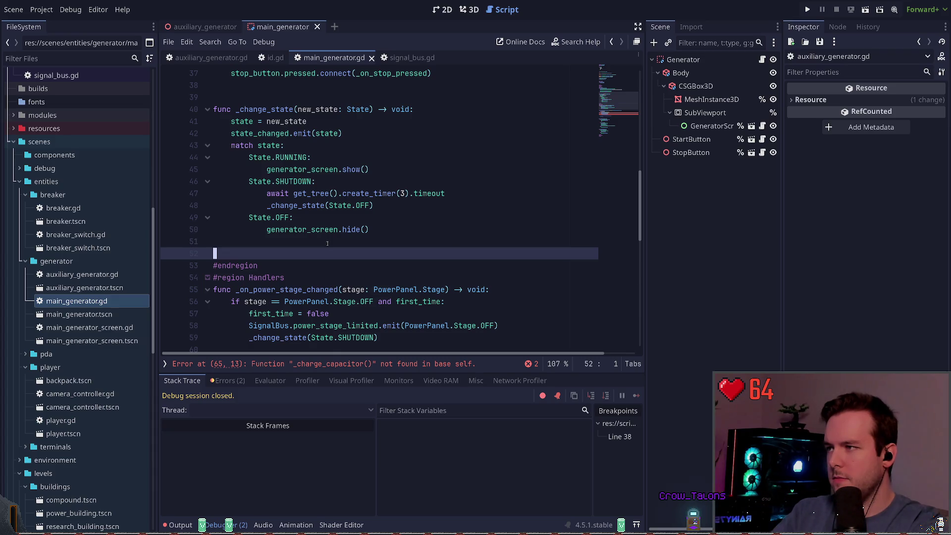
key(Up)
key(Up)
key(Up)
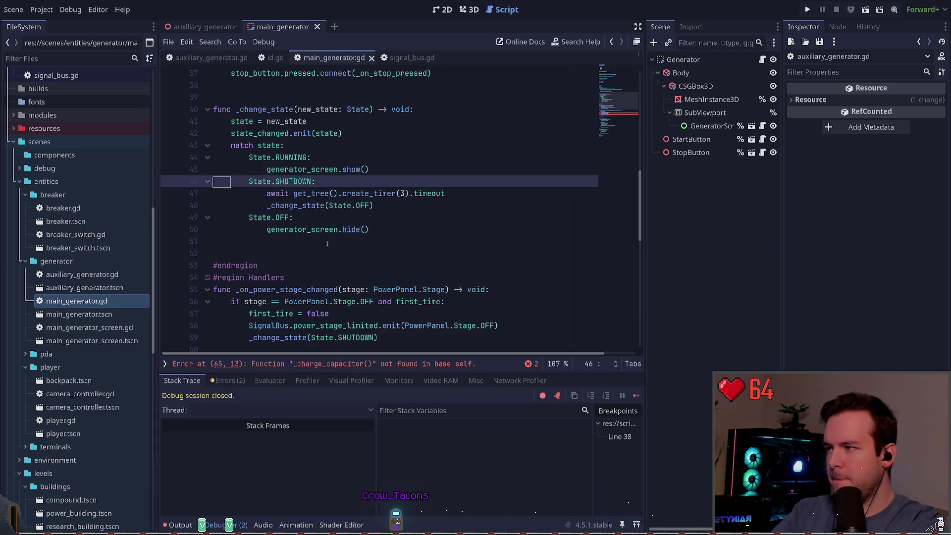
- Duplicate the State.RUNNING case block, then undo the duplication
key(shift+Up)
key(ctrl+shift+d)
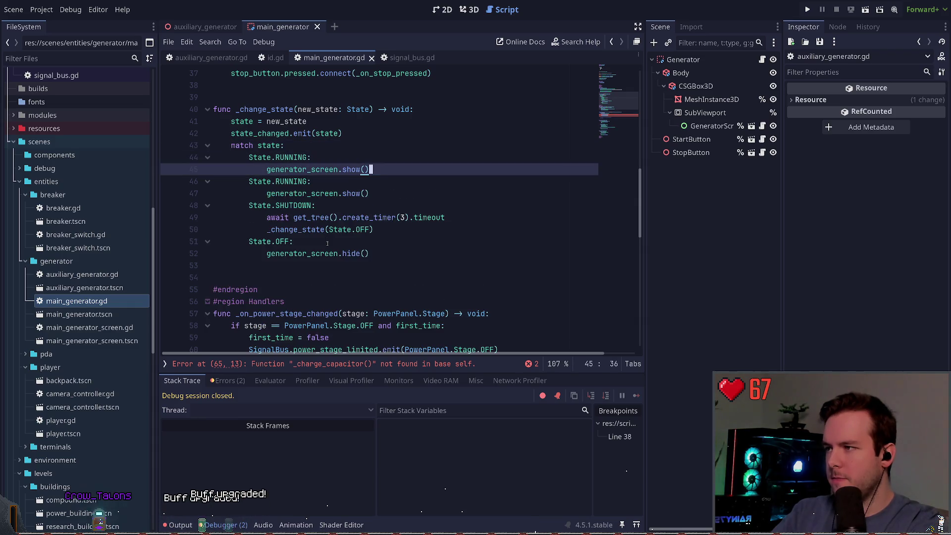
key(Up)
key(Right)
key(ctrl+z)
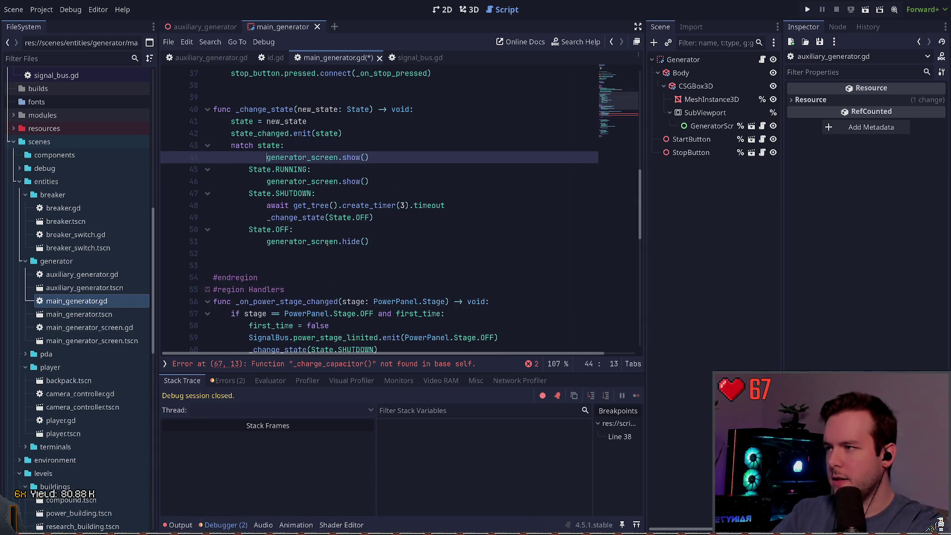
key(ctrl+Home)
- Find the State.RUNNING case line in the _change_state match
scroll(326, 244, down, 10)
click(485, 265)
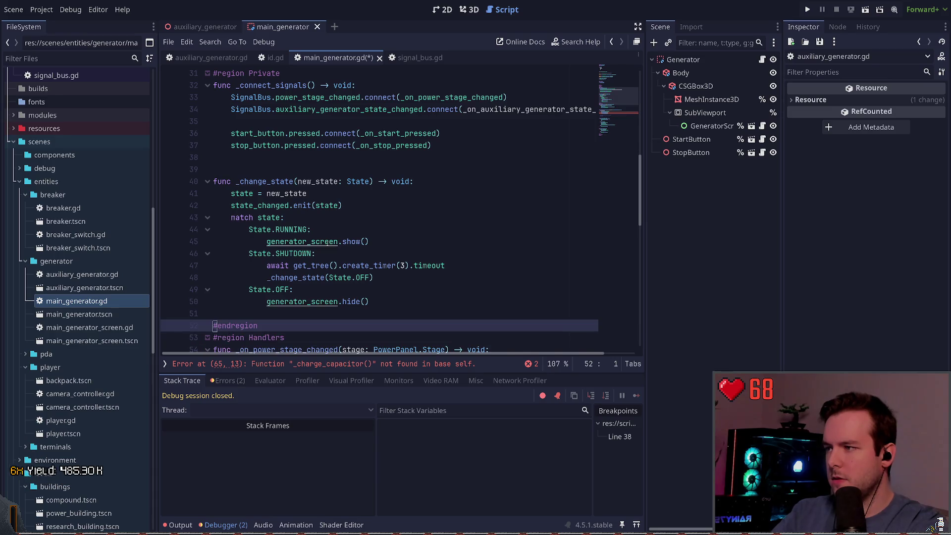
scroll(486, 182, up, 5)
scroll(486, 182, down, 9)
click(302, 253)
scroll(374, 193, up, 6)
scroll(374, 194, up, 5)
scroll(349, 194, down, 5)
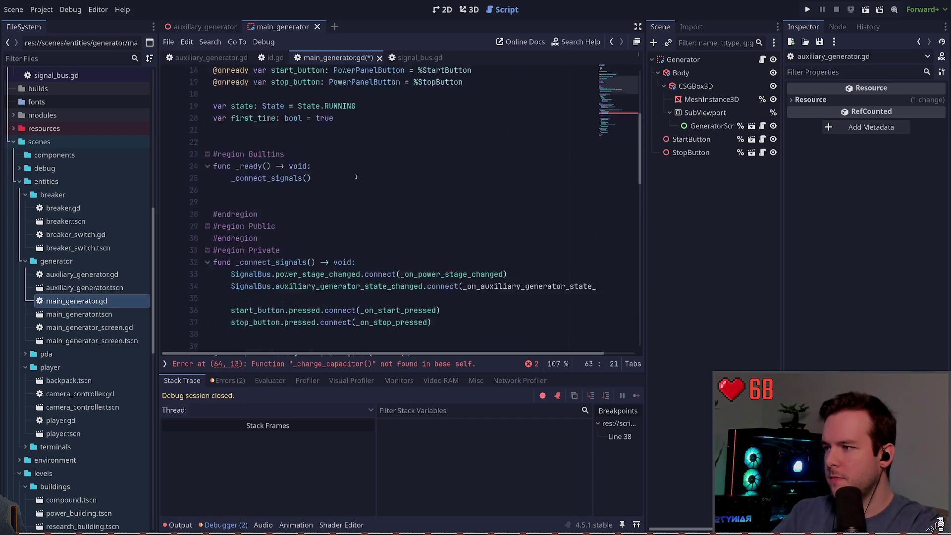
scroll(349, 193, down, 1)
click(366, 220)
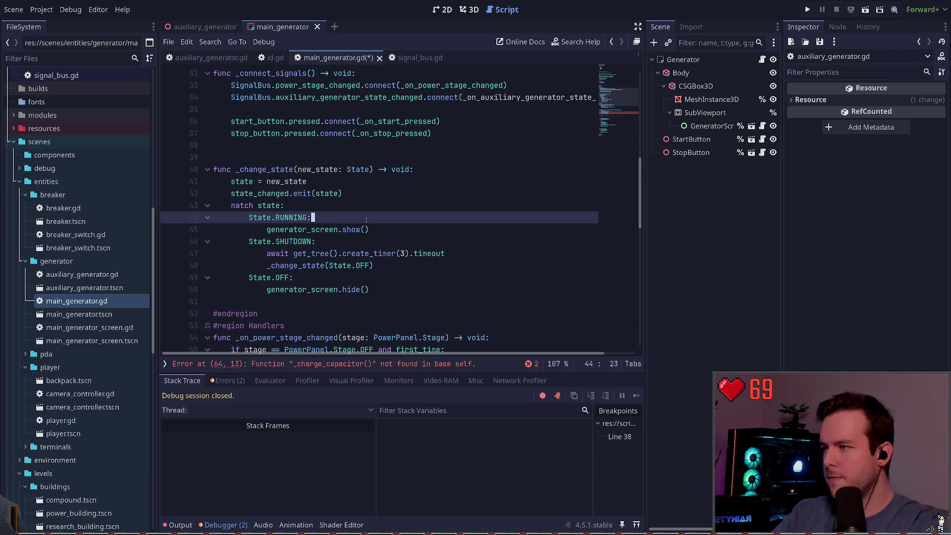
- Add a copy of the RUNNING case above it, renamed State.CHARGING, showing generator_screen
key(ctrl+v)
key(Up)
key(ctrl+shift+Left)
key(BackSpace)
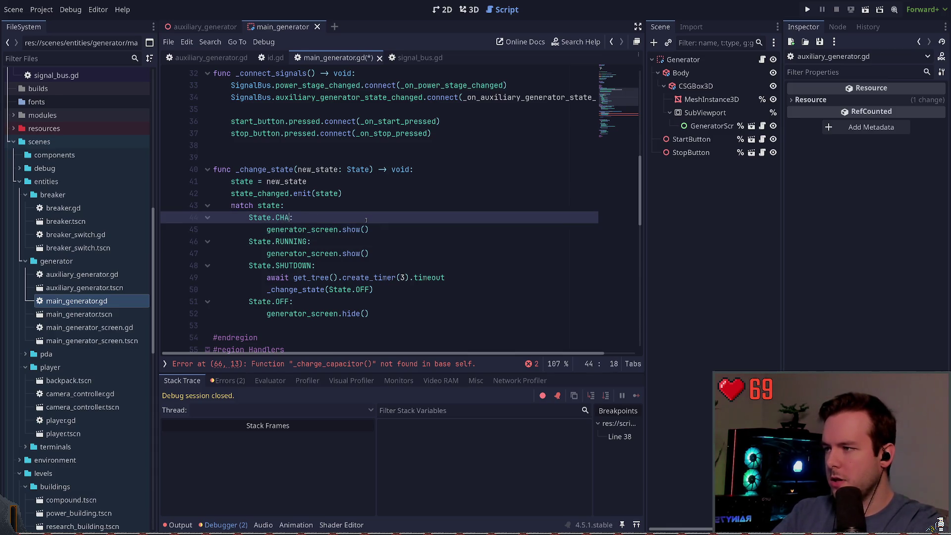
text(GING)
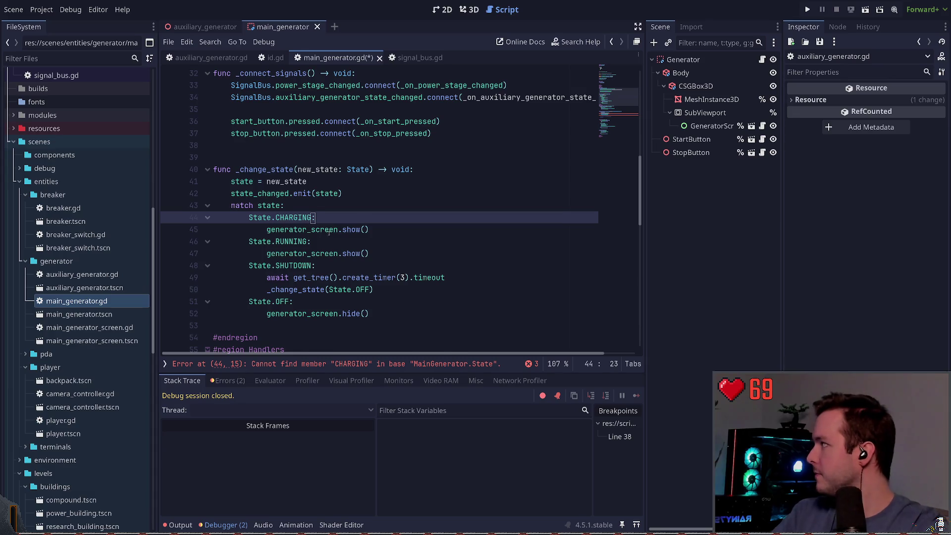
scroll(420, 212, down, 1)
key(Down)
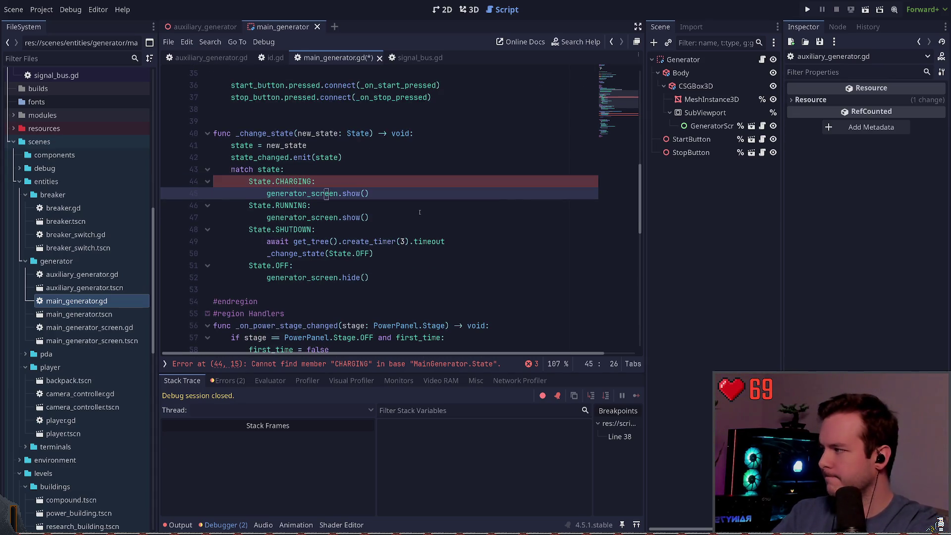
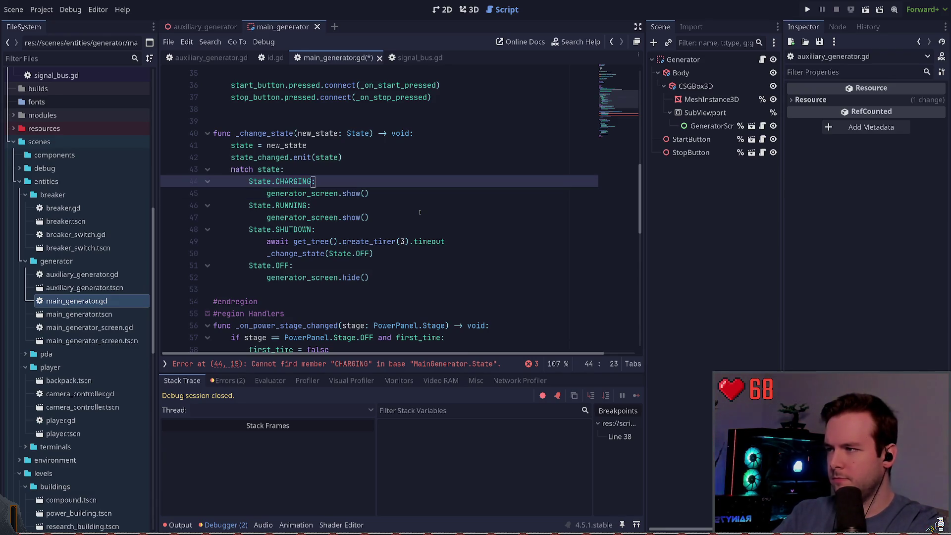
- Remove the trial _charge_capacitor(true) line below the show call and save the script
key(Home)
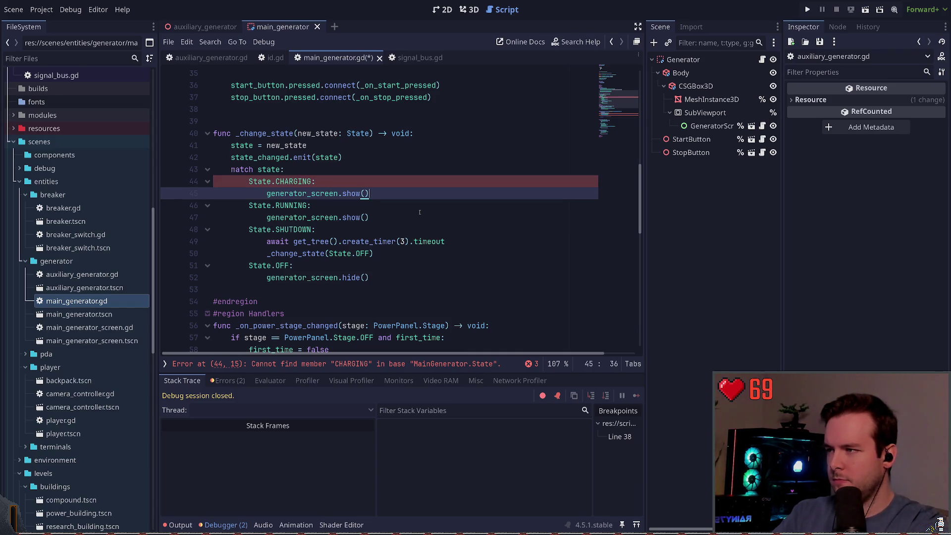
key(Return)
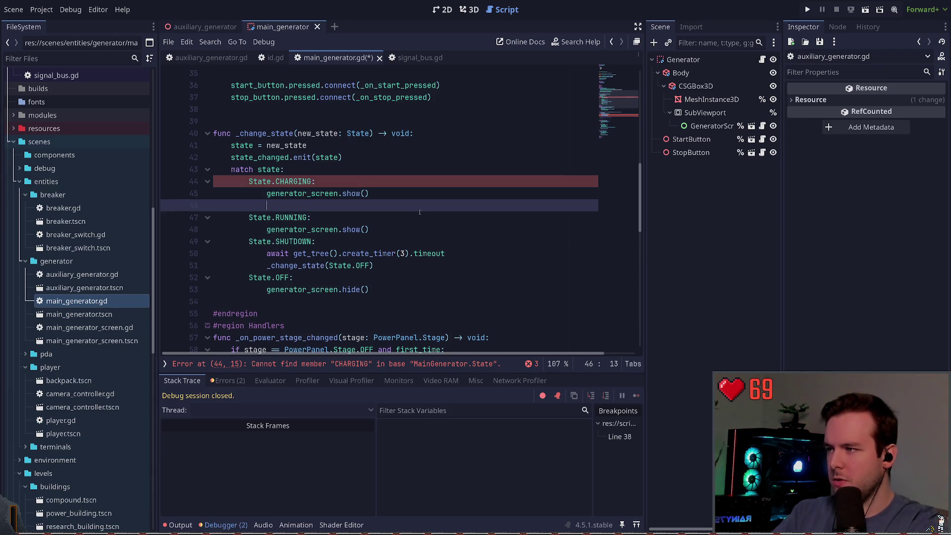
text(_)
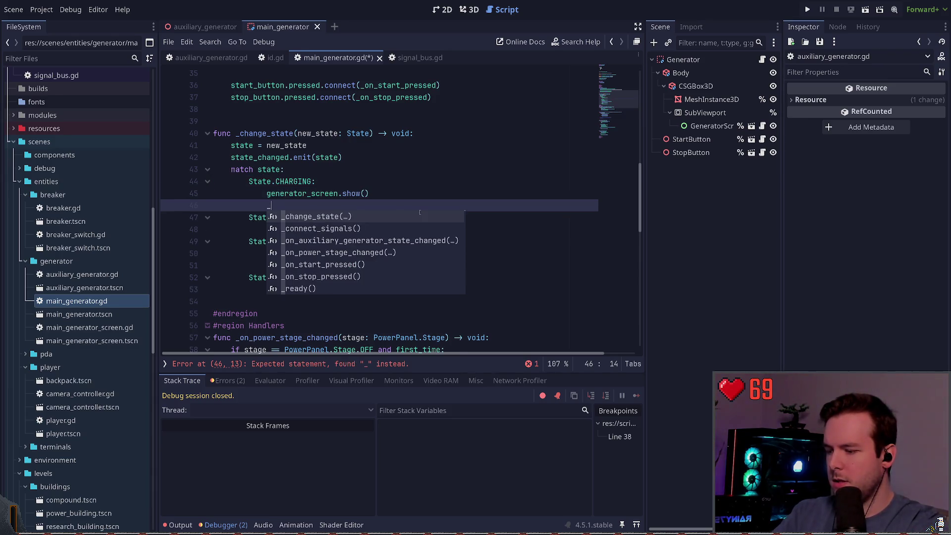
text(charge_)
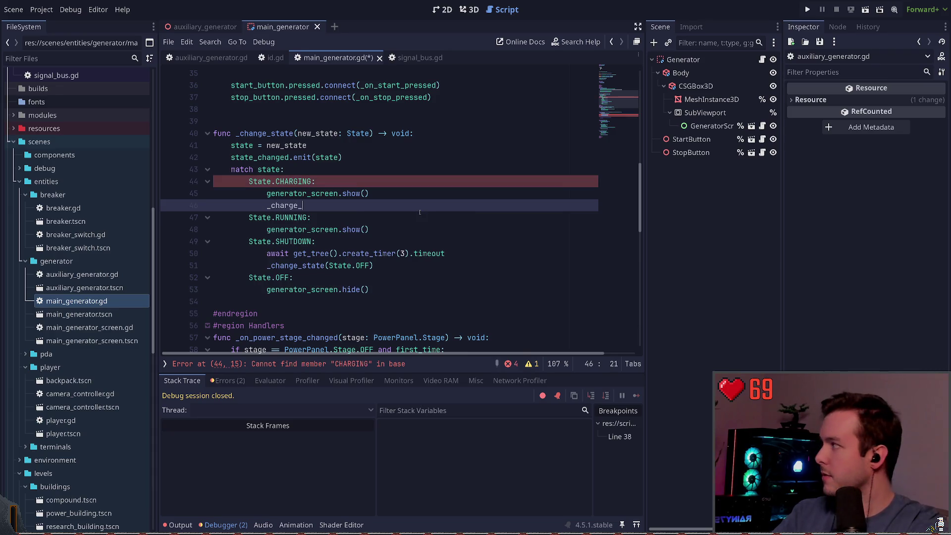
key(BackSpace)
key(BackSpace)
key(BackSpace)
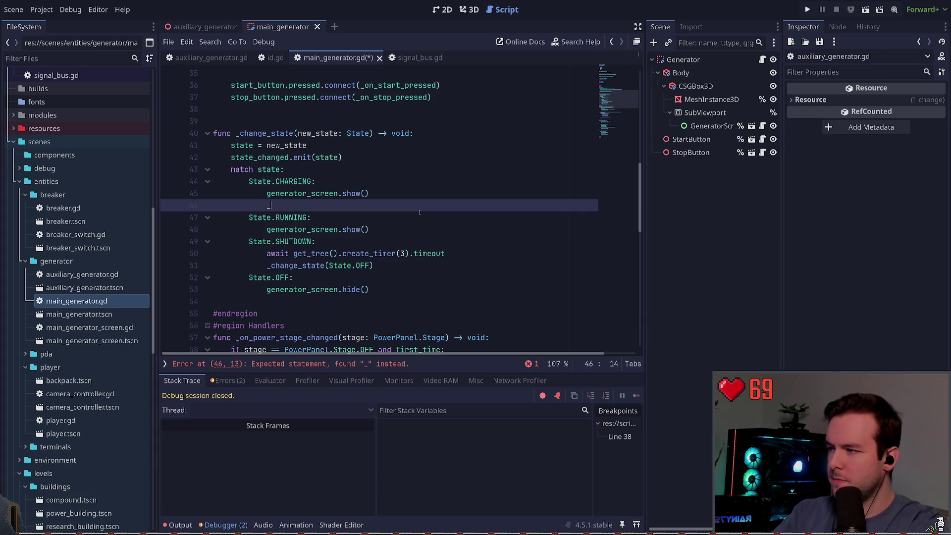
text(charge_capacitor(true)
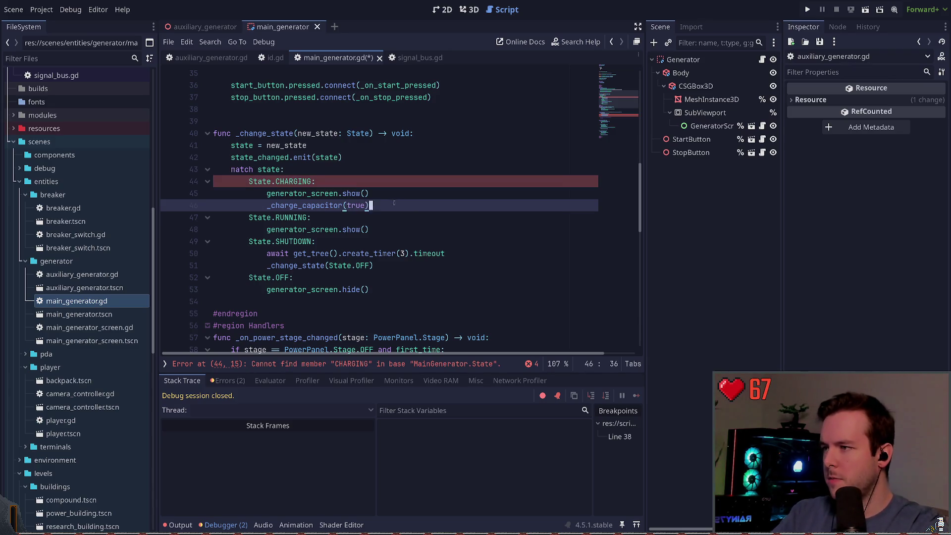
drag(410, 209, 263, 203)
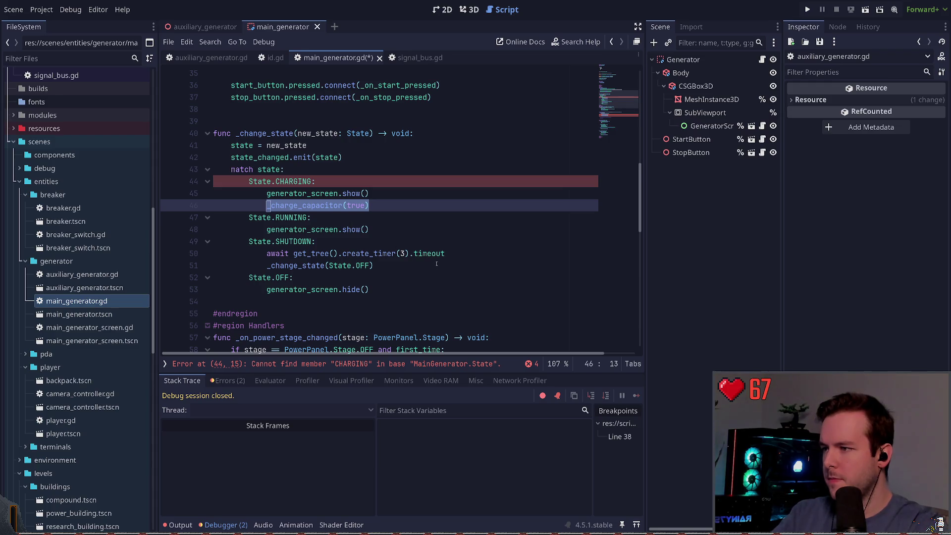
click(394, 211)
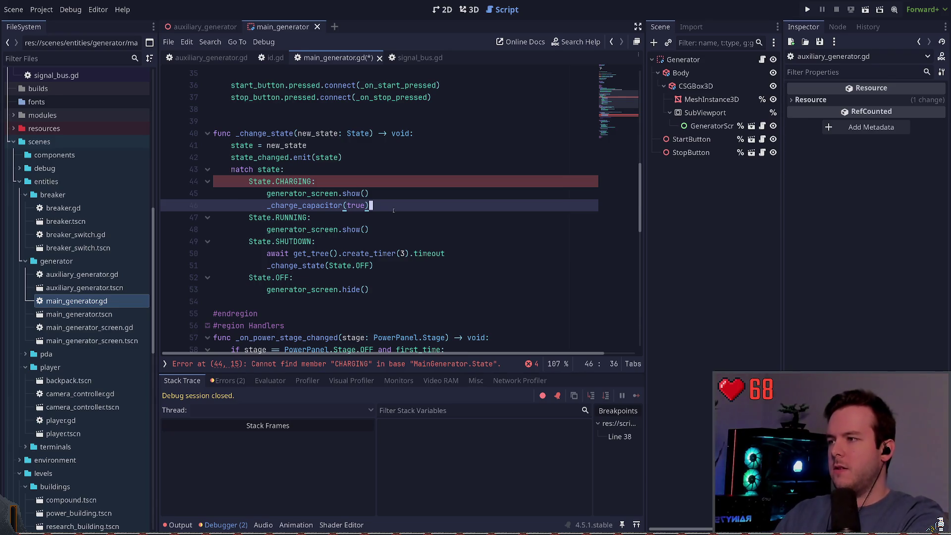
key(ctrl+shift+k)
key(ctrl+s)
- Insert CHARGING above RUNNING in the State enum and save
double_click(280, 182)
key(ctrl+c)
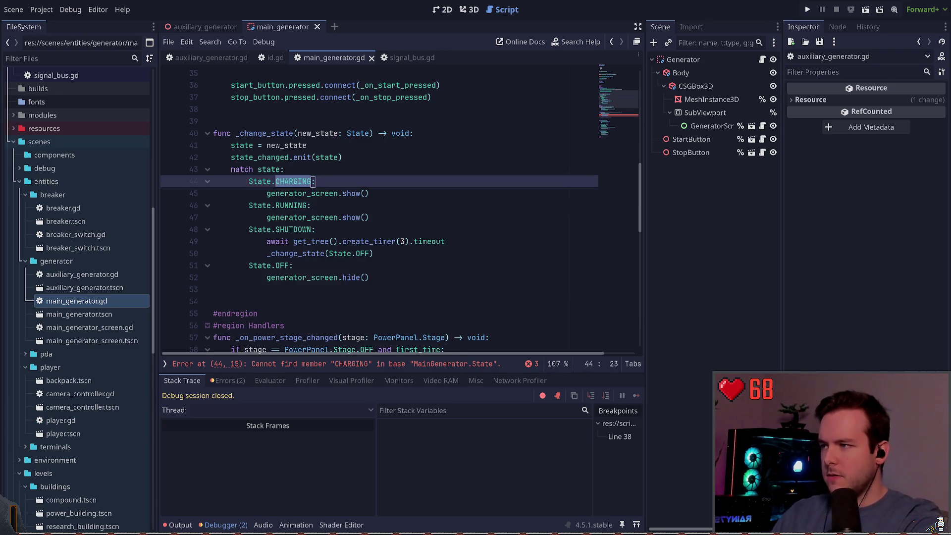
scroll(317, 174, up, 10)
click(348, 120)
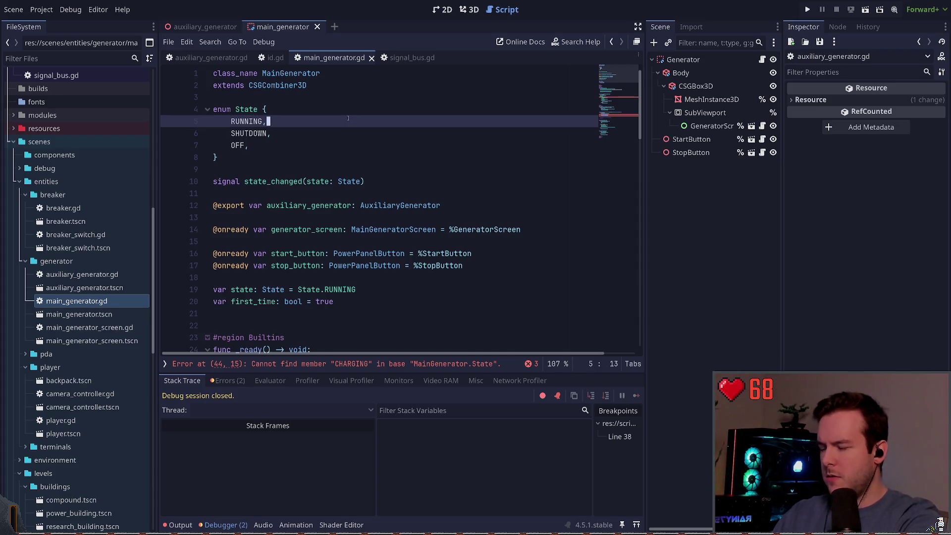
key(ctrl+shift+Return)
key(ctrl+v)
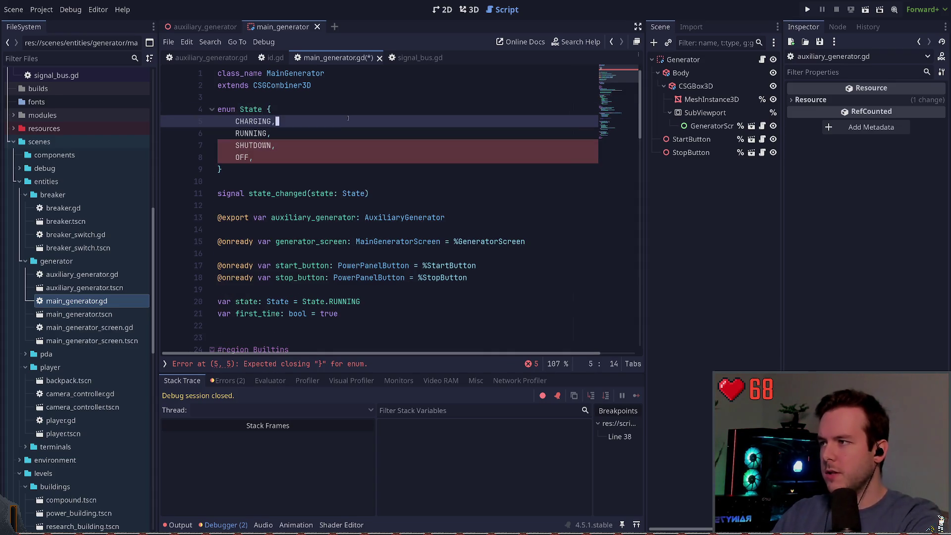
key(ctrl+s)
key(Left)
key(Left)
key(Left)
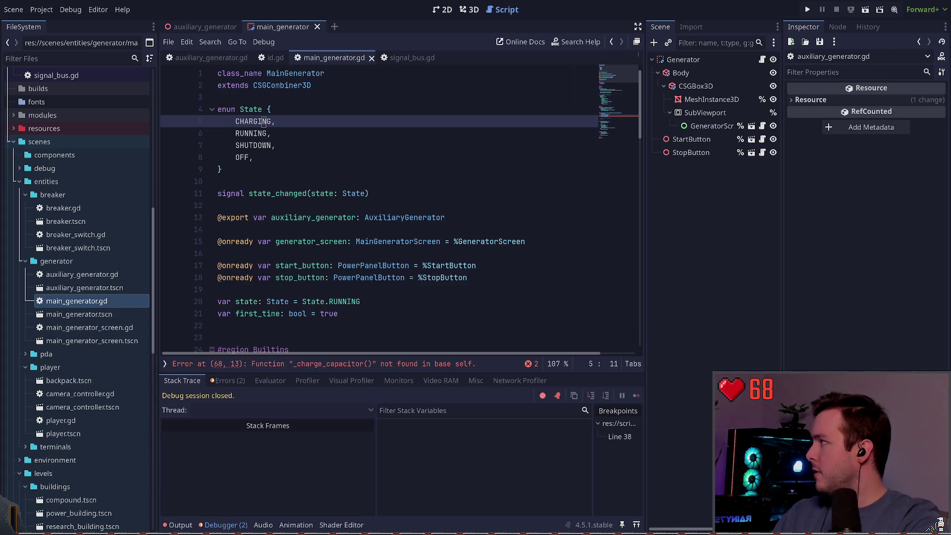
- Select the still-undefined _charge_capacitor call in main_generator.gd
click(223, 169)
scroll(326, 225, down, 20)
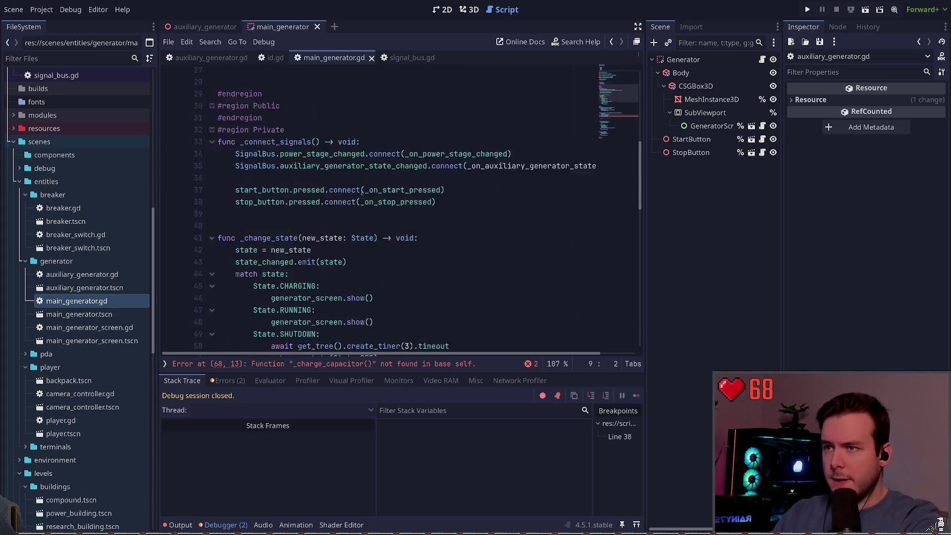
scroll(326, 226, down, 2)
scroll(326, 198, up, 2)
double_click(322, 156)
key(ctrl+c)
scroll(327, 201, up, 5)
scroll(326, 201, up, 3)
scroll(317, 223, down, 1)
- Add a func _charge_capacitor(charge: bool) -> void: signature below _change_state and save
click(304, 249)
key(Up)
key(Return)
text(func)
key(ctrl+v)
text(() -> void:)
key(Return)
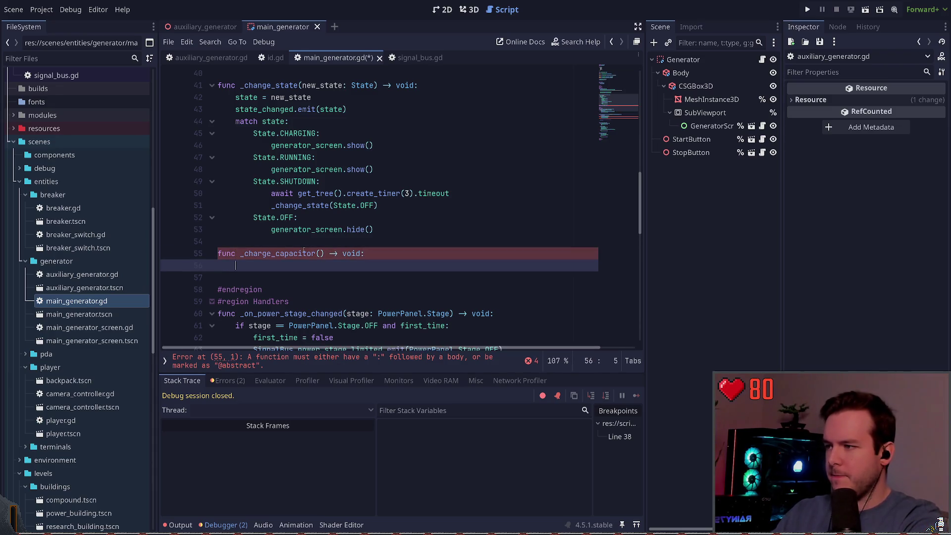
key(Up)
key(End)
key(Left)
key(Left)
key(Left)
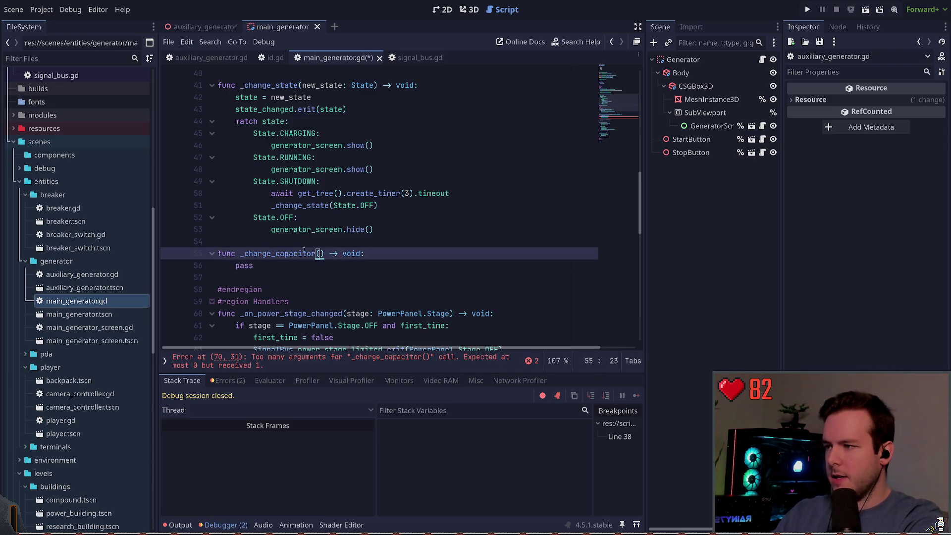
text(charge:)
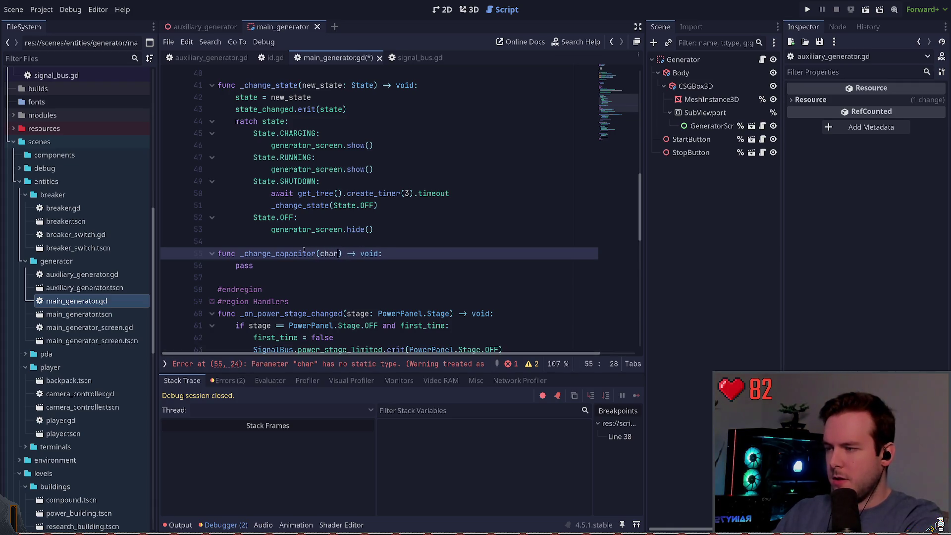
text( bool)
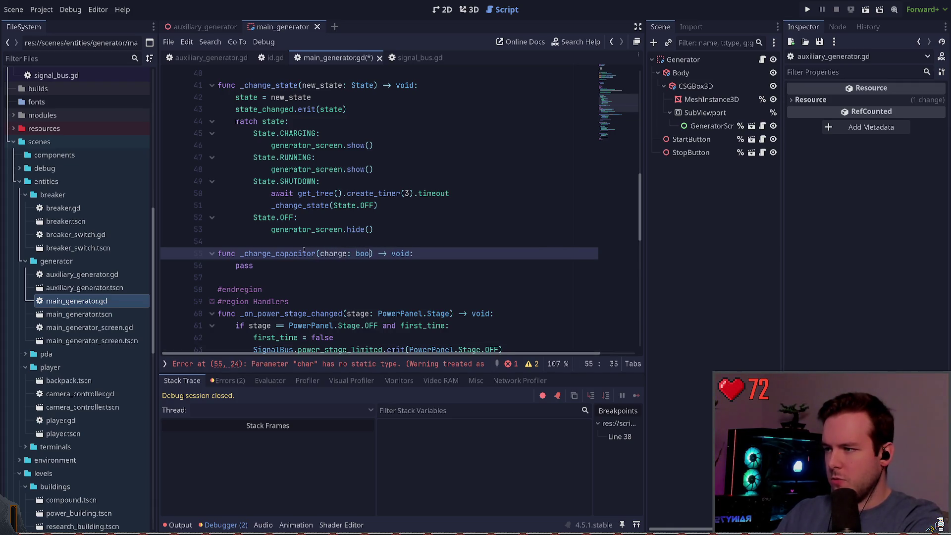
key(ctrl+s)
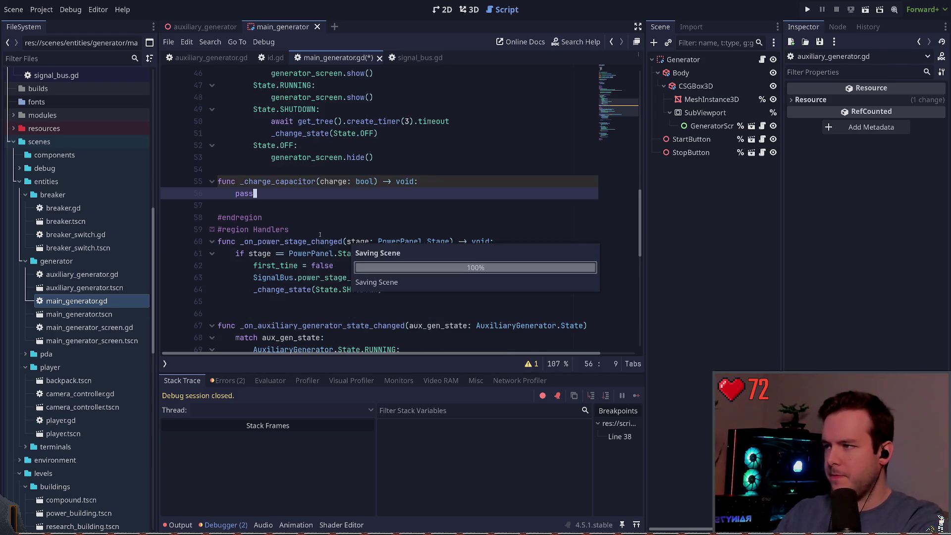
- Replace the placeholder pass with an if charge: branch calling charge_timer.start()
key(Down)
key(End)
key(BackSpace)
key(BackSpace)
key(BackSpace)
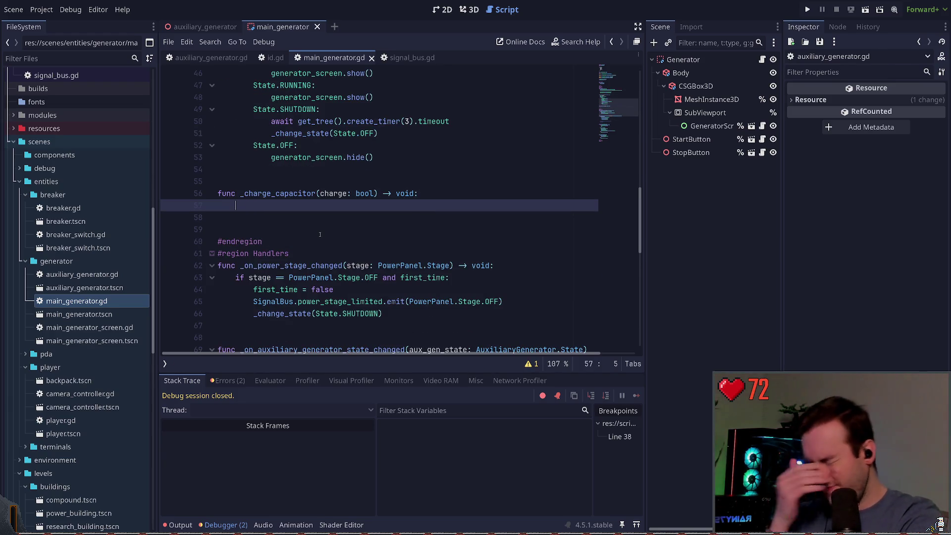
text(if charge)
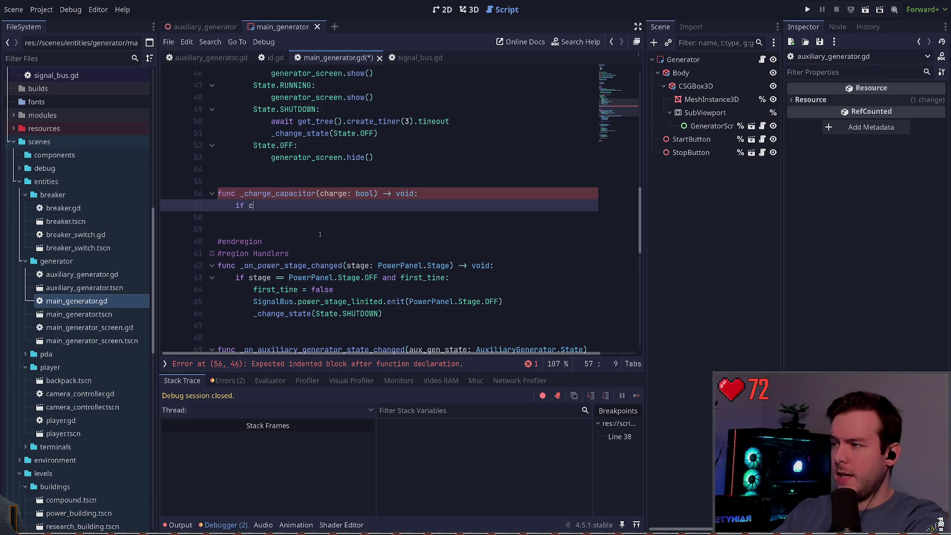
text(:)
key(Return)
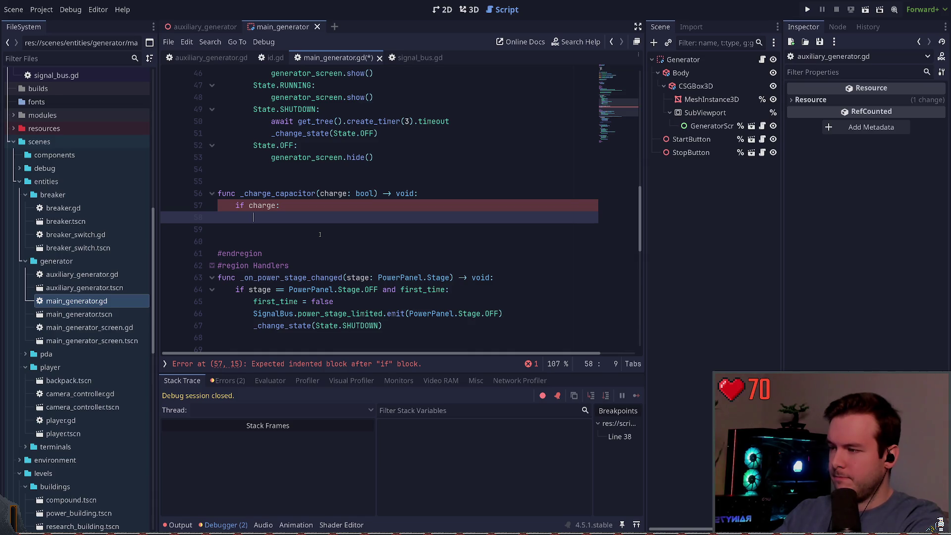
text(con)
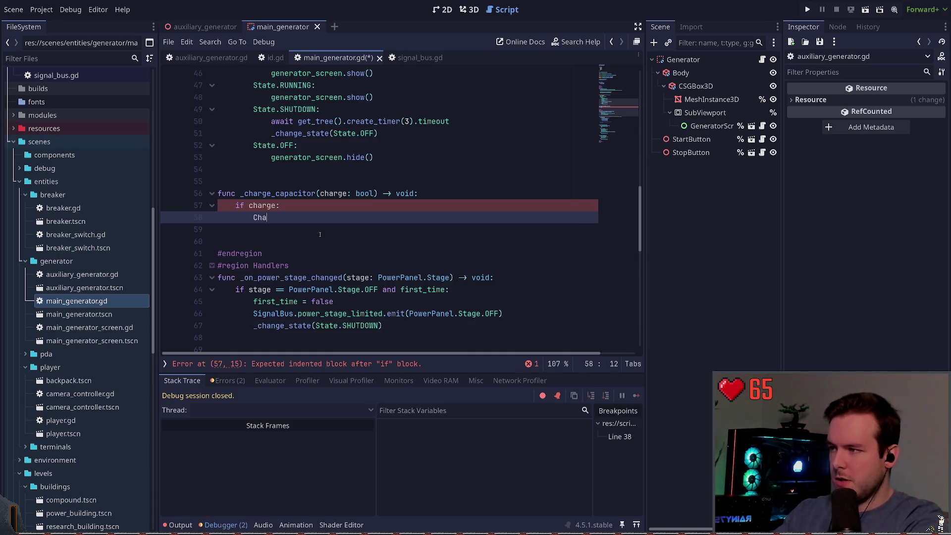
key(BackSpace)
key(BackSpace)
key(BackSpace)
text(charge_timer.)
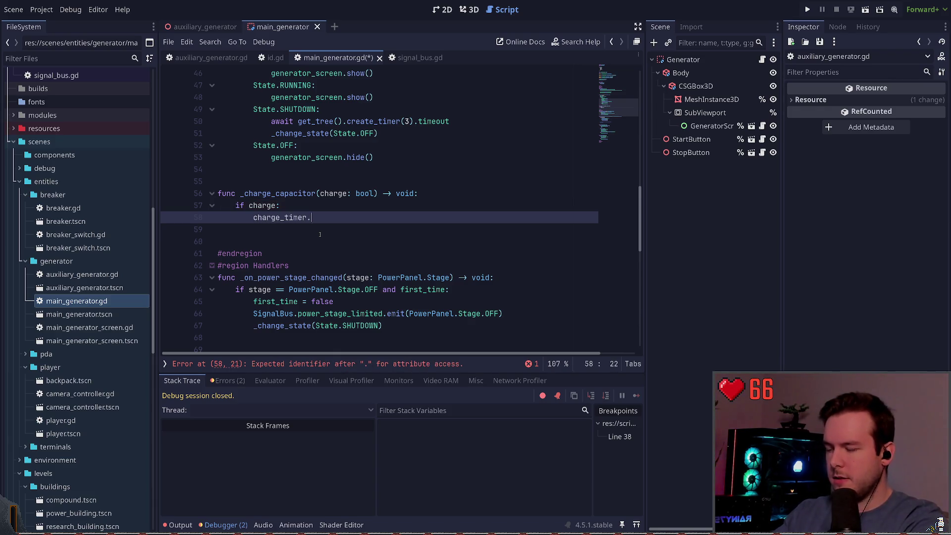
key(BackSpace)
key(BackSpace)
key(BackSpace)
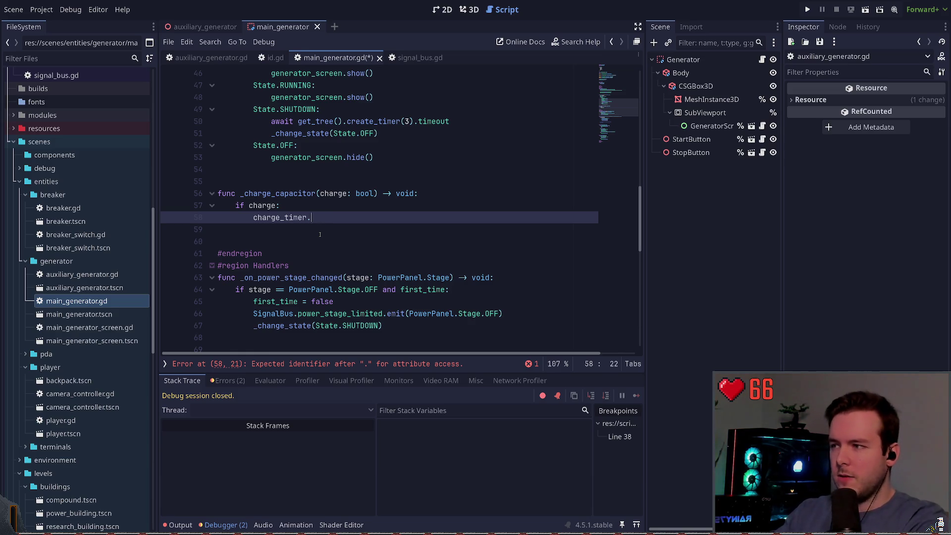
text(stare)
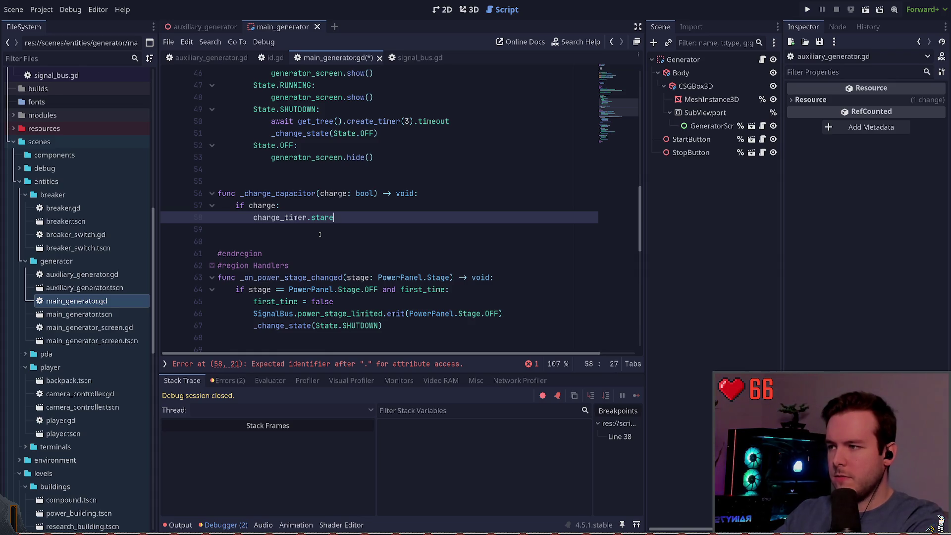
text(())
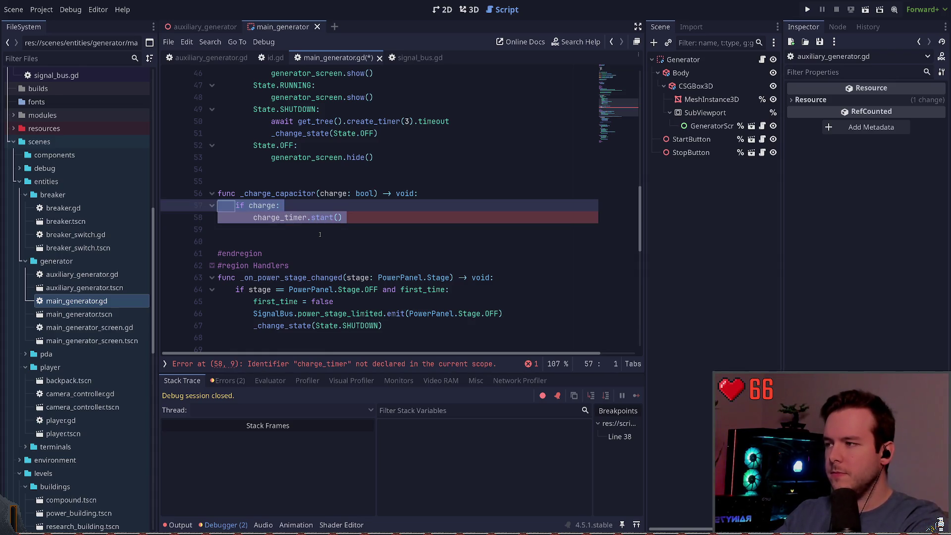
key(Return)
- Add an else: branch that calls charge_timer.stop()
key(BackSpace)
text(else)
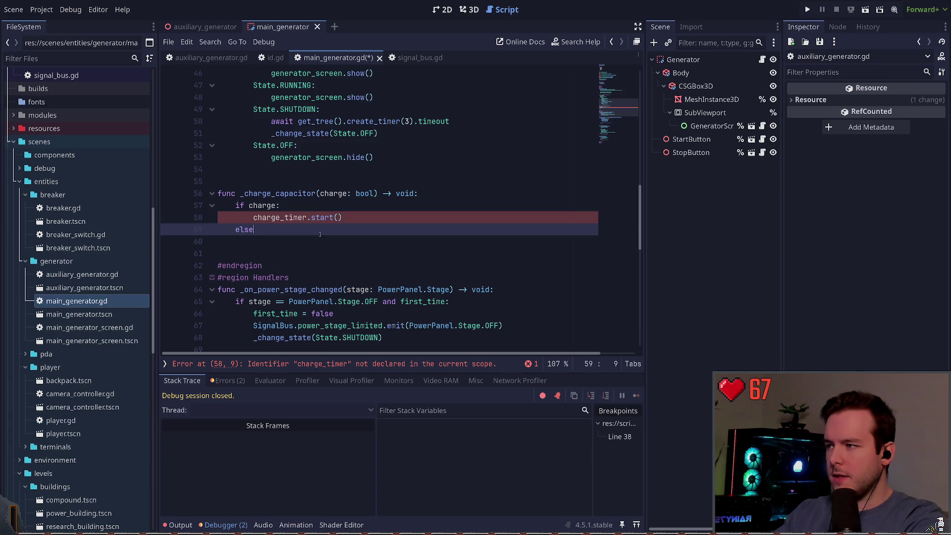
key(BackSpace)
key(BackSpace)
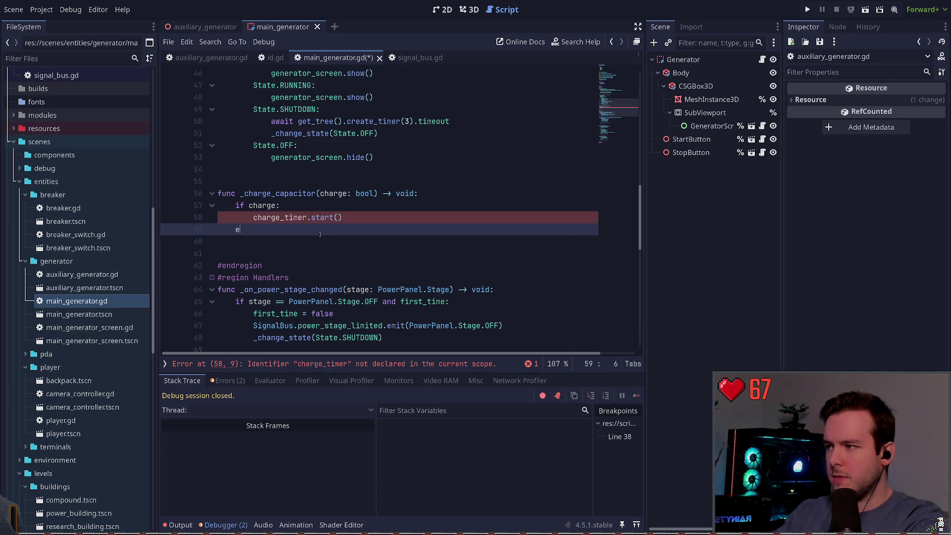
key(BackSpace)
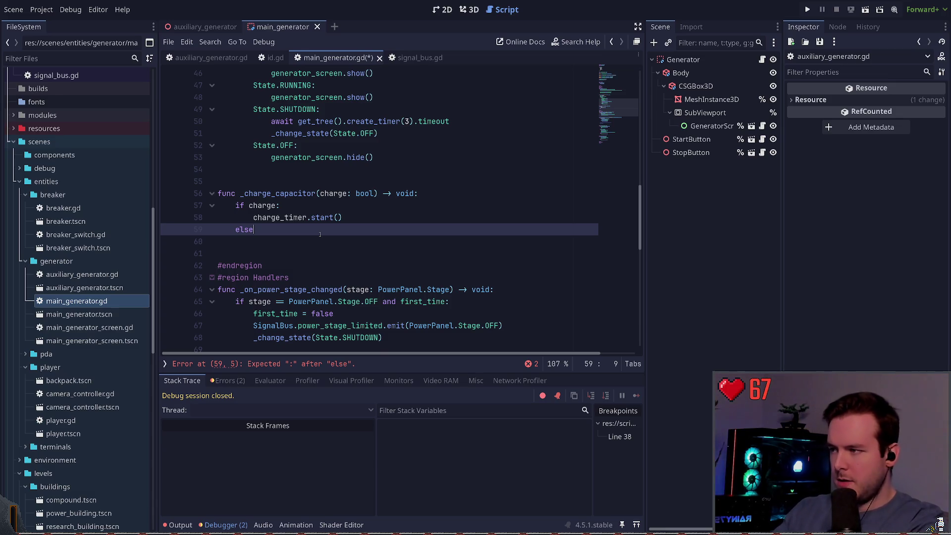
key(Return)
key(BackSpace)
key(BackSpace)
text(:)
key(Return)
text(charge_timer.s)
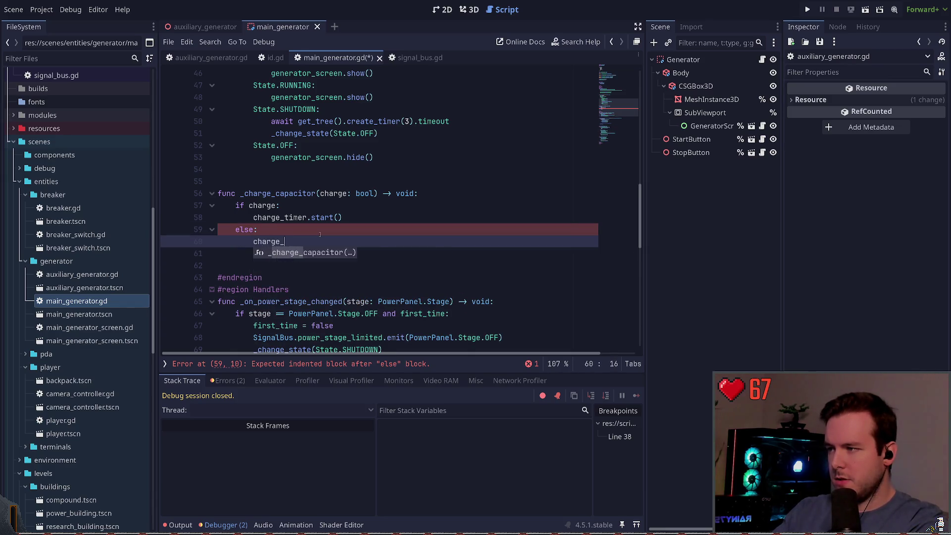
key(Left)
key(Left)
key(Left)
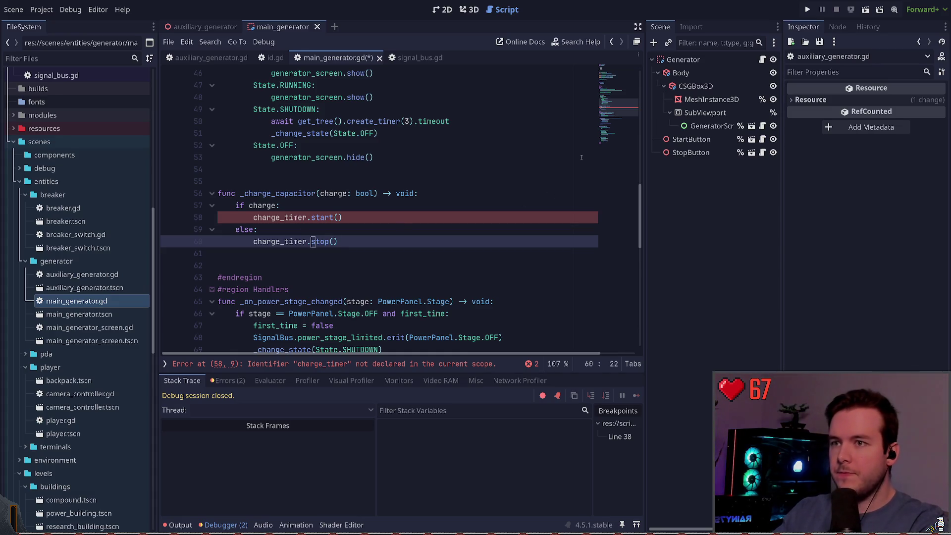
click(693, 60)
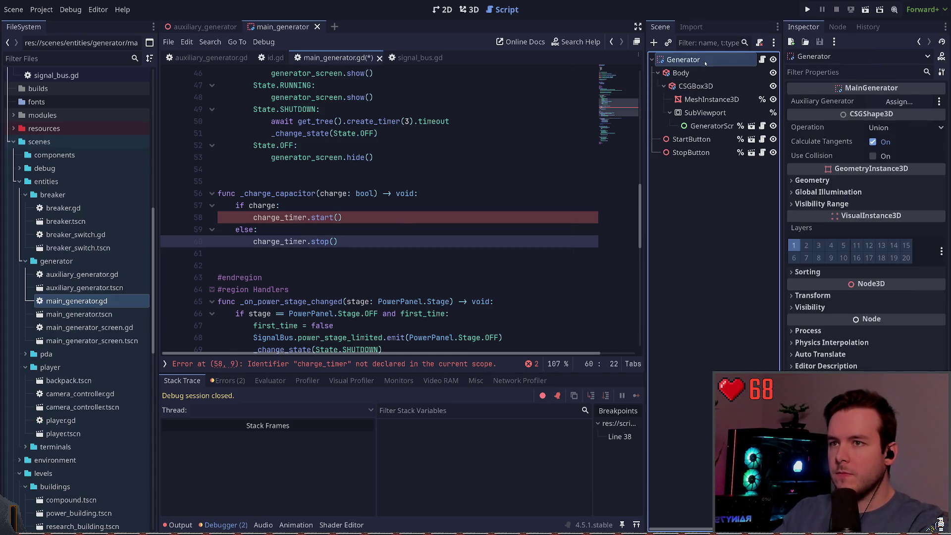
- Add a Timer child node under Generator
key(ctrl+a)
text(timer)
key(Return)
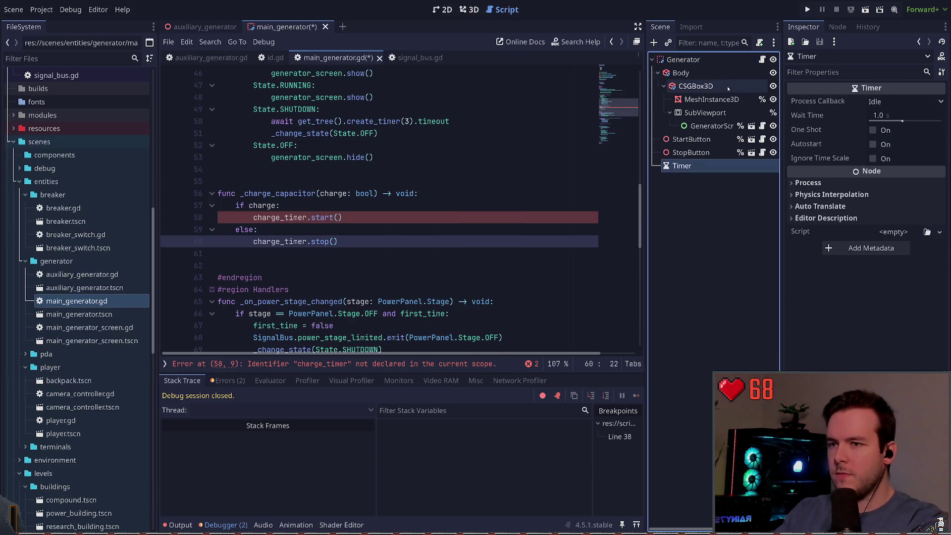
scroll(408, 173, up, 15)
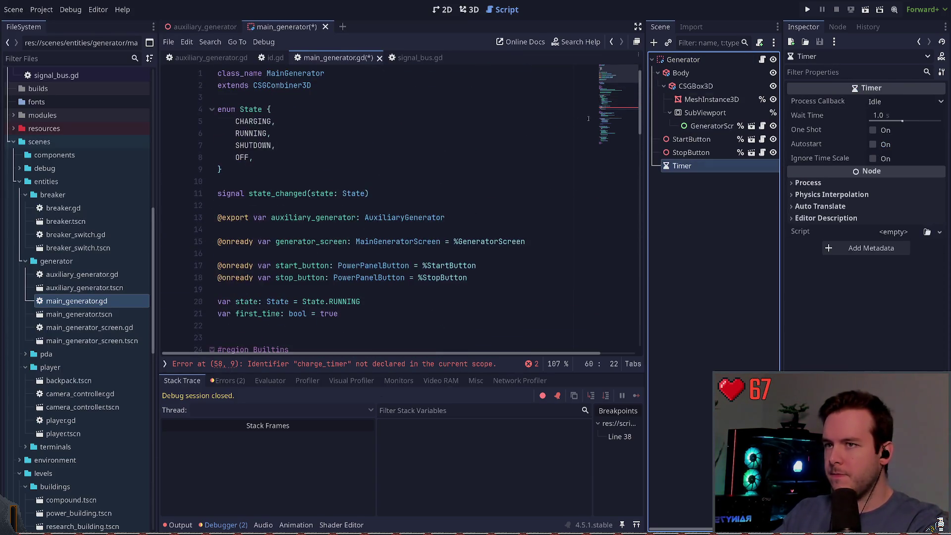
scroll(408, 172, down, 2)
click(410, 221)
key(Up)
key(Up)
key(Up)
key(Up)
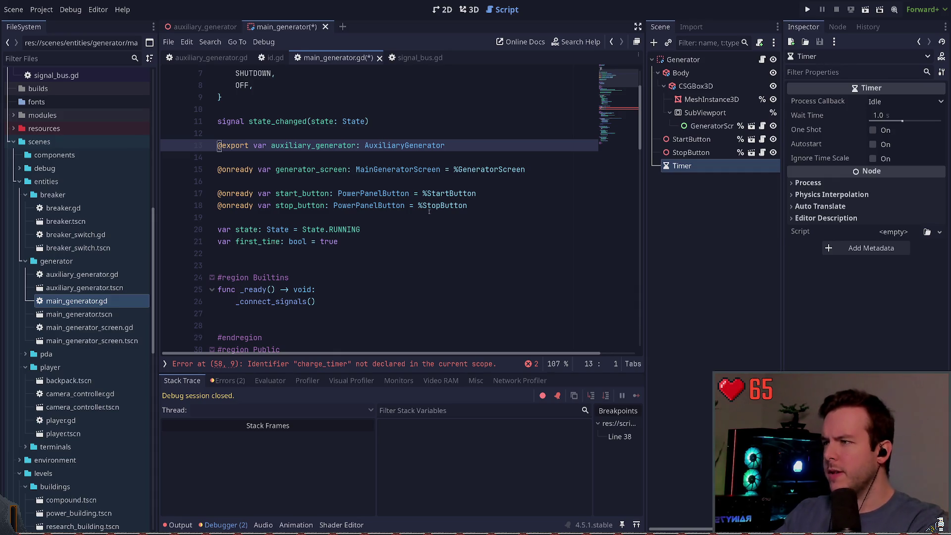
scroll(410, 223, down, 5)
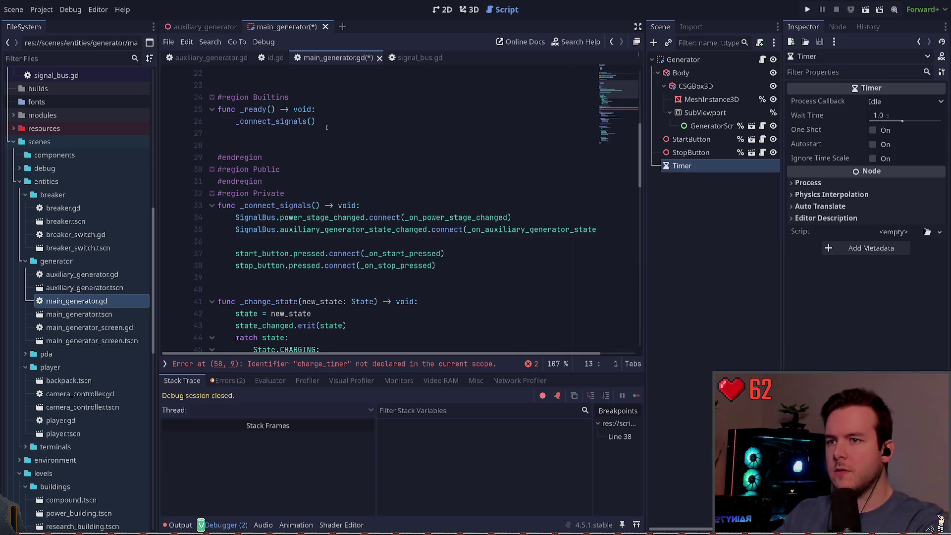
click(694, 170)
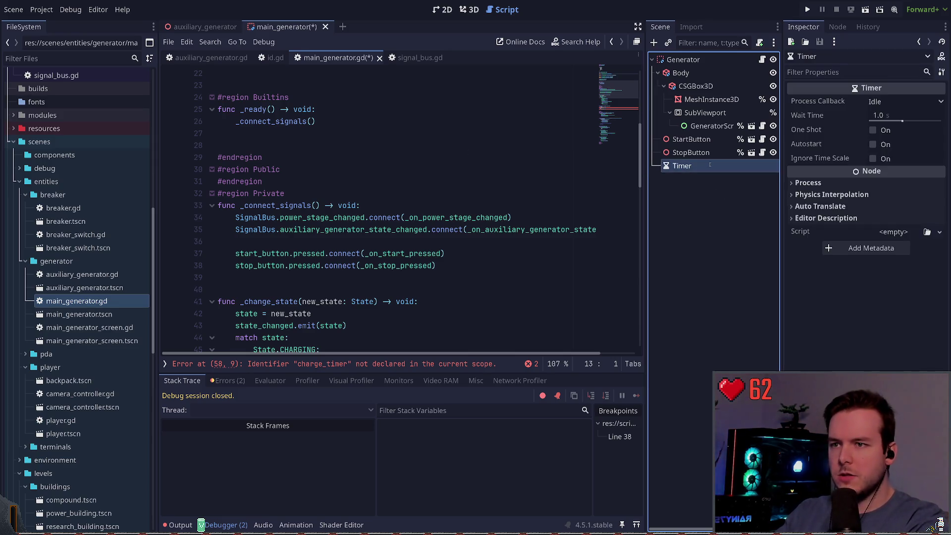
text(ChargeTimer)
key(Return)
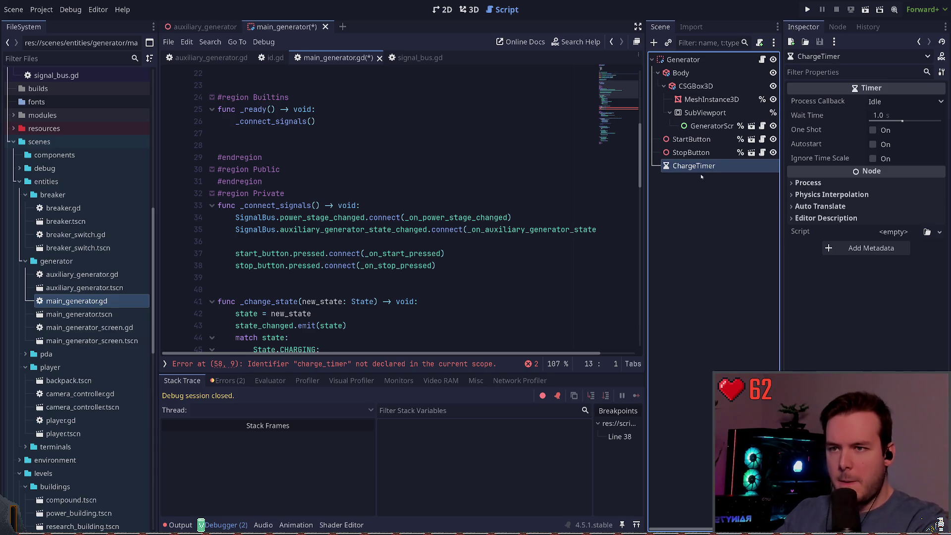
mouse_move(693, 165)
mouse_down()
mouse_move(347, 182)
mouse_move(342, 77)
mouse_up()
- Cut the charge_timer declaration, paste it near the button references, and save
scroll(343, 131, up, 3)
key(Up)
key(ctrl+x)
key(Up)
key(Up)
key(Up)
key(Down)
key(ctrl+v)
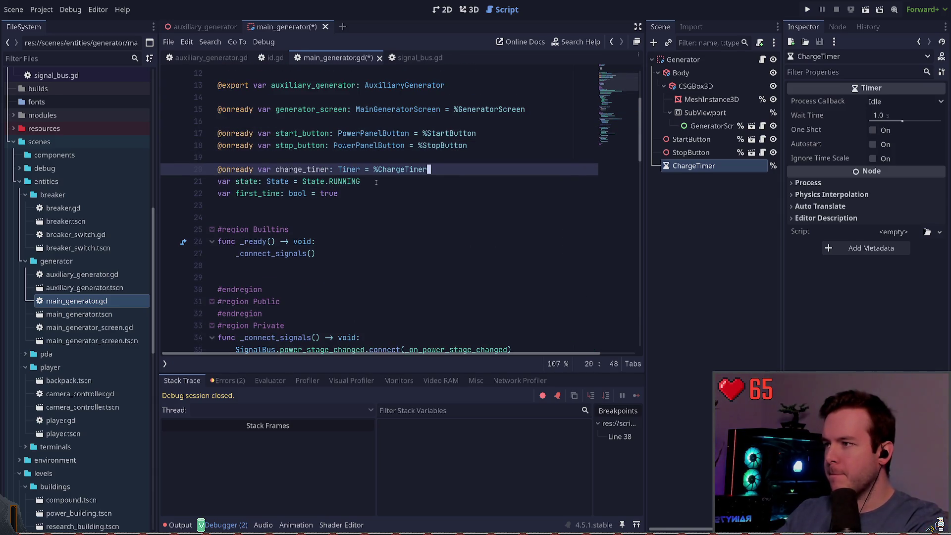
key(Return)
key(ctrl+s)
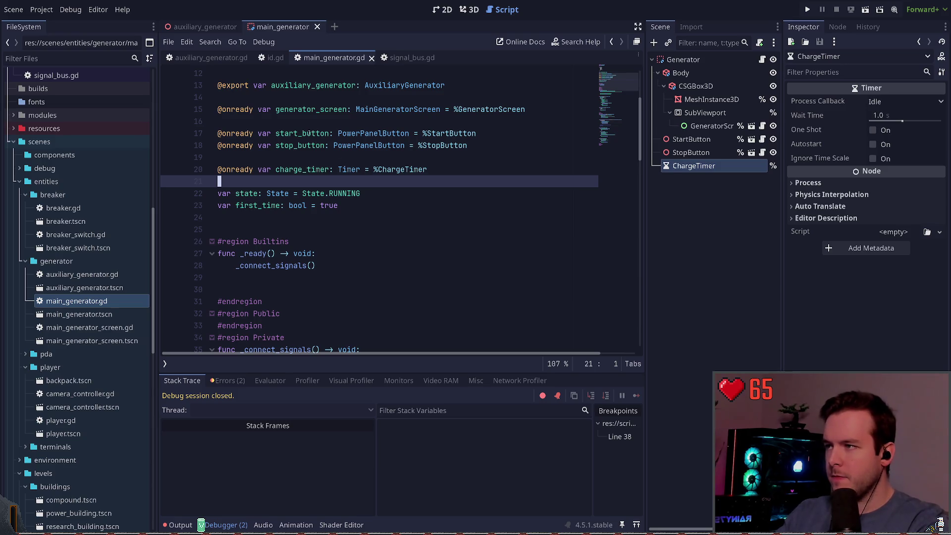
- Move the charge_timer line under the auxiliary_generator export
click(330, 169)
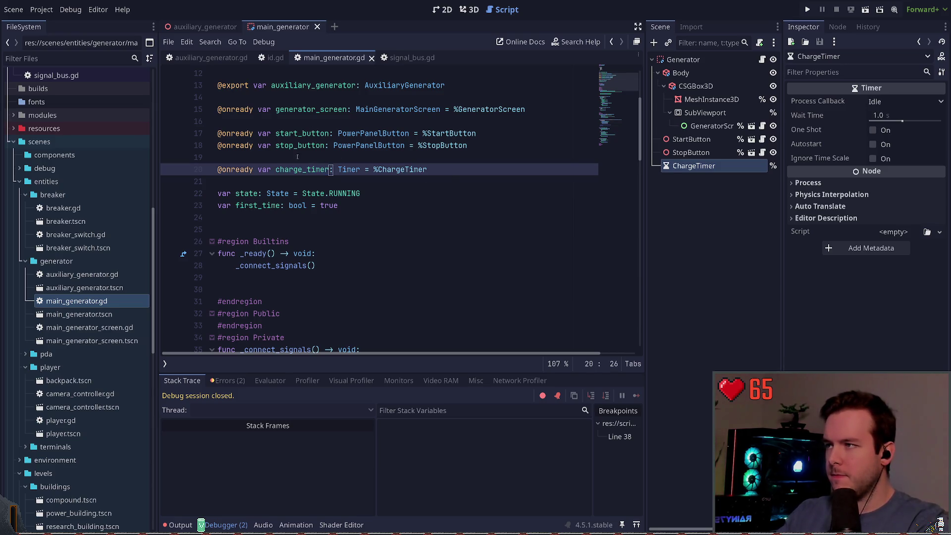
double_click(299, 86)
click(293, 170)
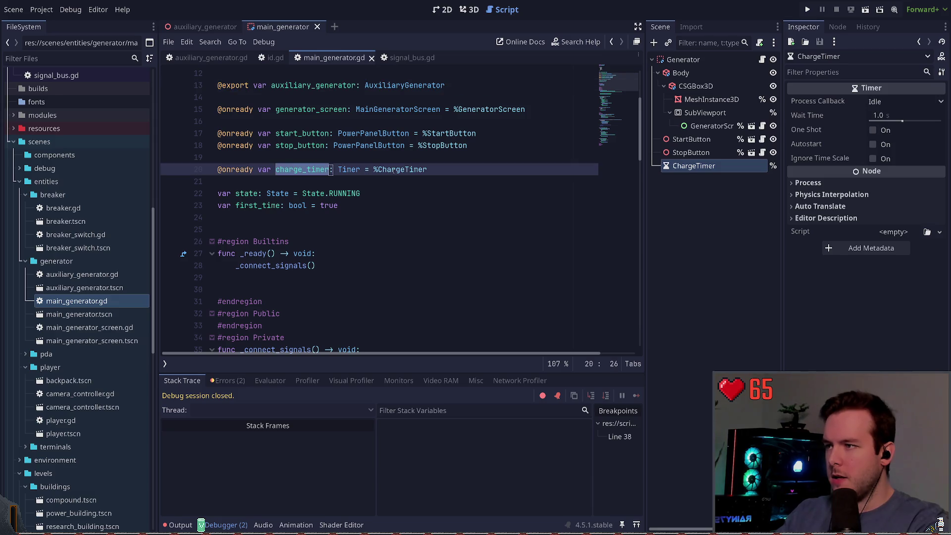
key(ctrl+shift+k)
key(Up)
key(Up)
key(Up)
key(ctrl+v)
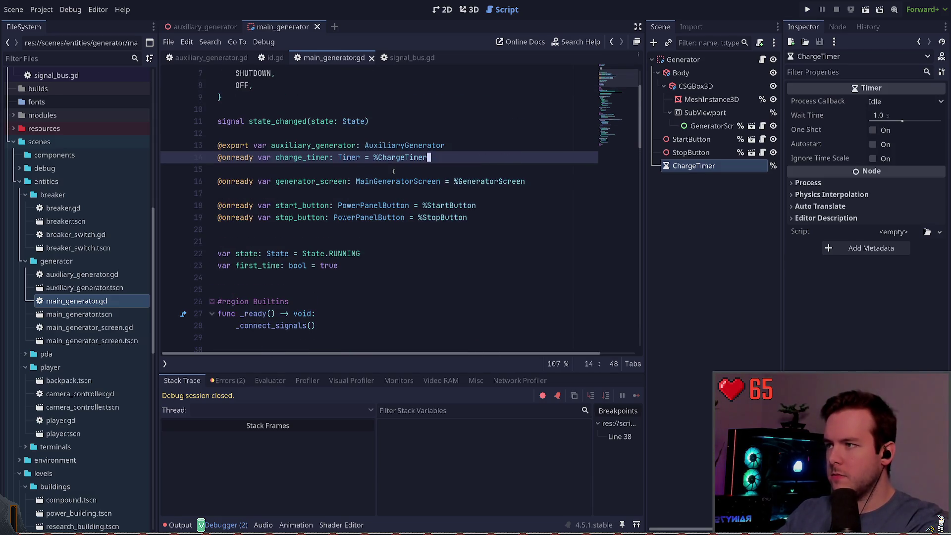
- Place charge_timer below stop_button, add a blank line above start_button, and save
click(300, 157)
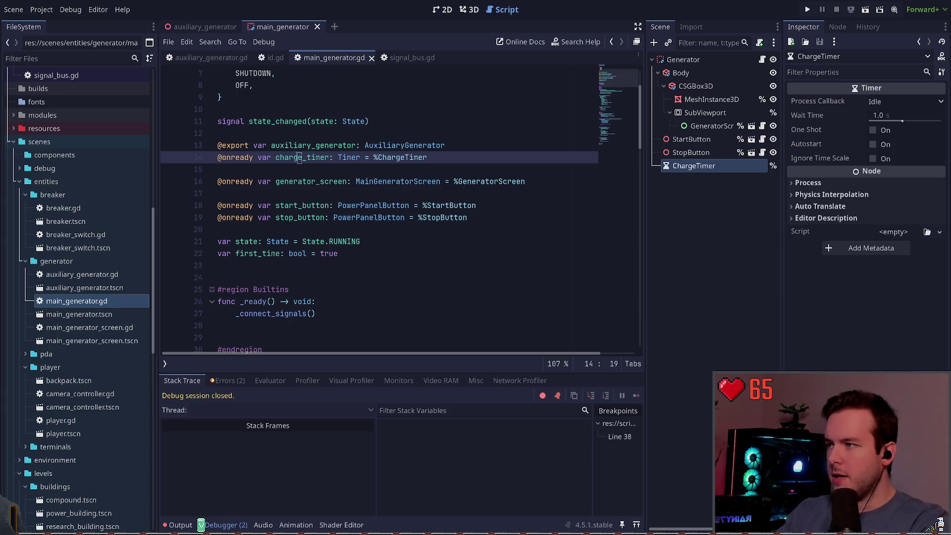
key(ctrl+x)
key(Down)
key(Down)
key(Down)
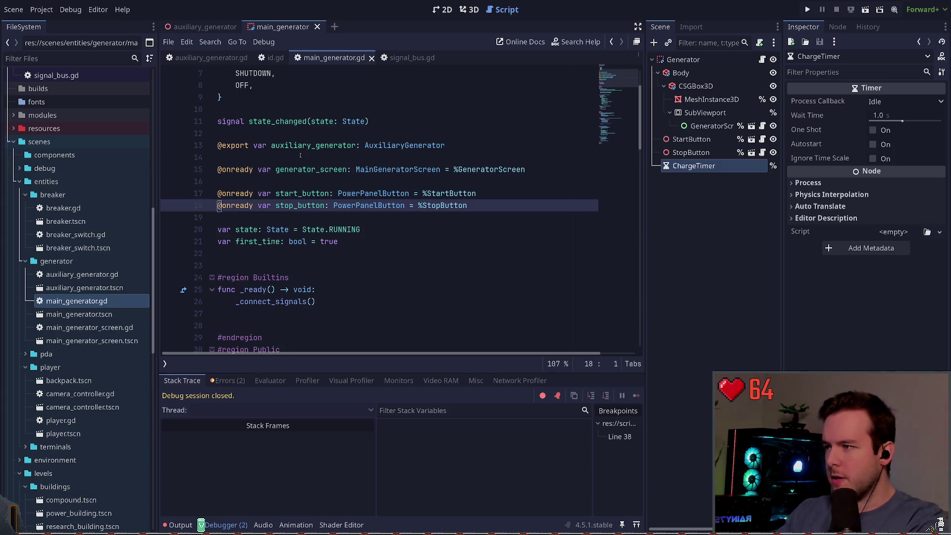
key(ctrl+v)
key(Up)
key(Up)
key(alt+Down)
key(alt+Down)
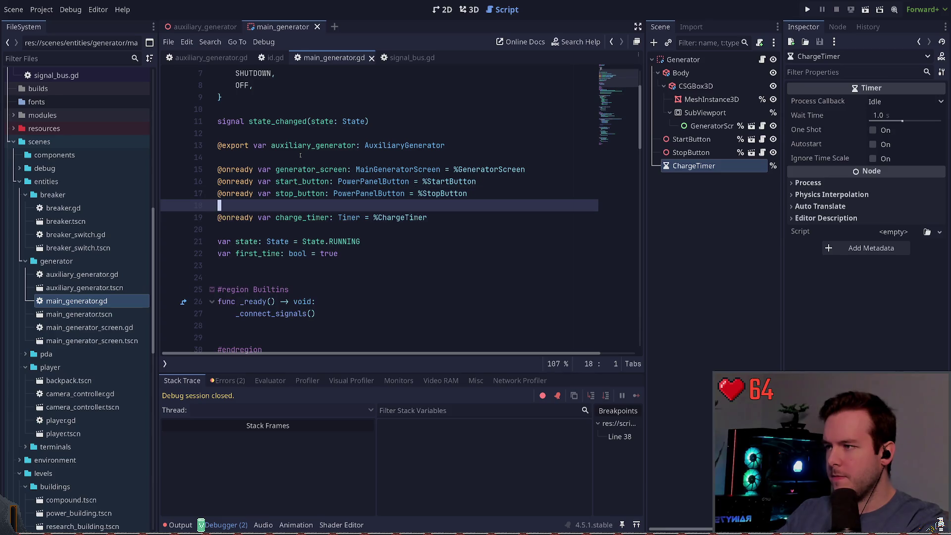
key(Up)
key(Up)
key(Return)
key(ctrl+s)
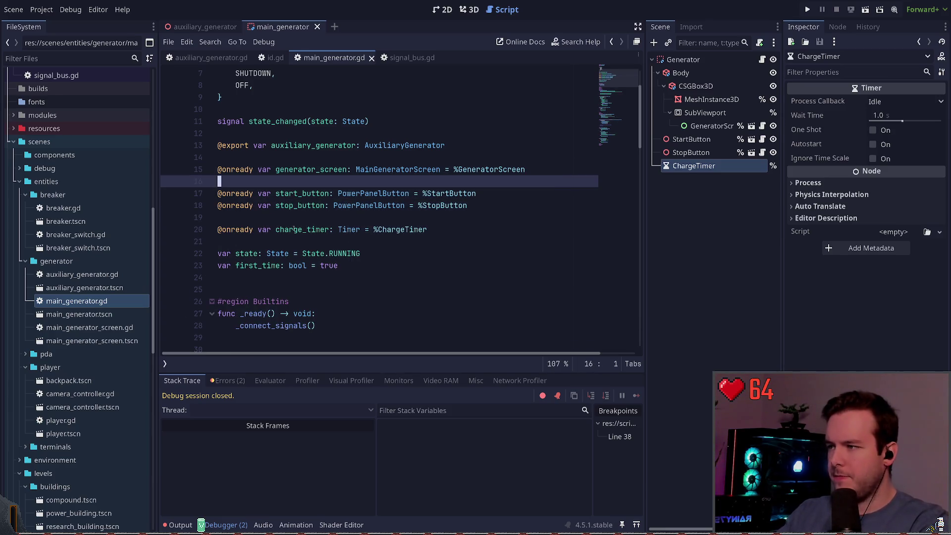
- After the stop button connection, start charge_timer.timeout.connect with an inline func() -> void lambda
drag(276, 230, 331, 229)
scroll(405, 153, down, 4)
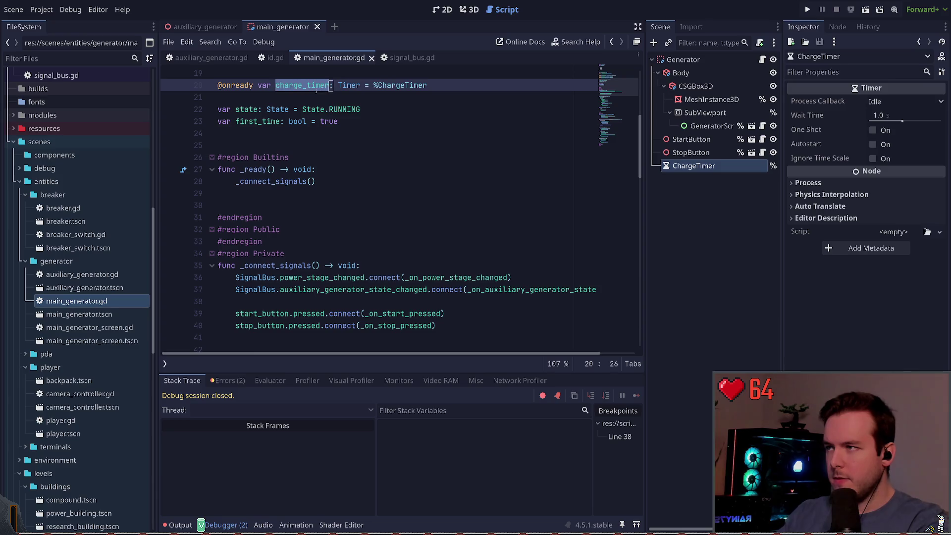
scroll(382, 126, down, 3)
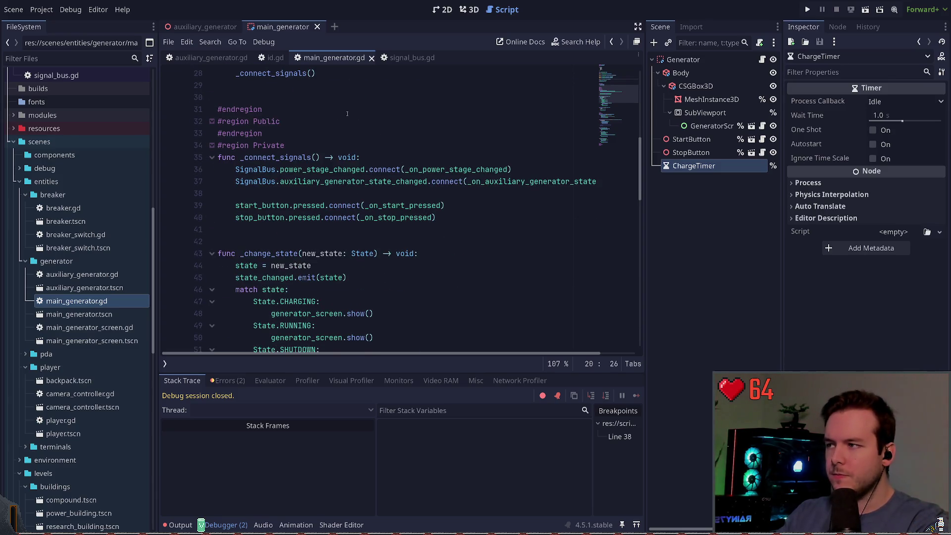
scroll(382, 123, down, 2)
click(464, 145)
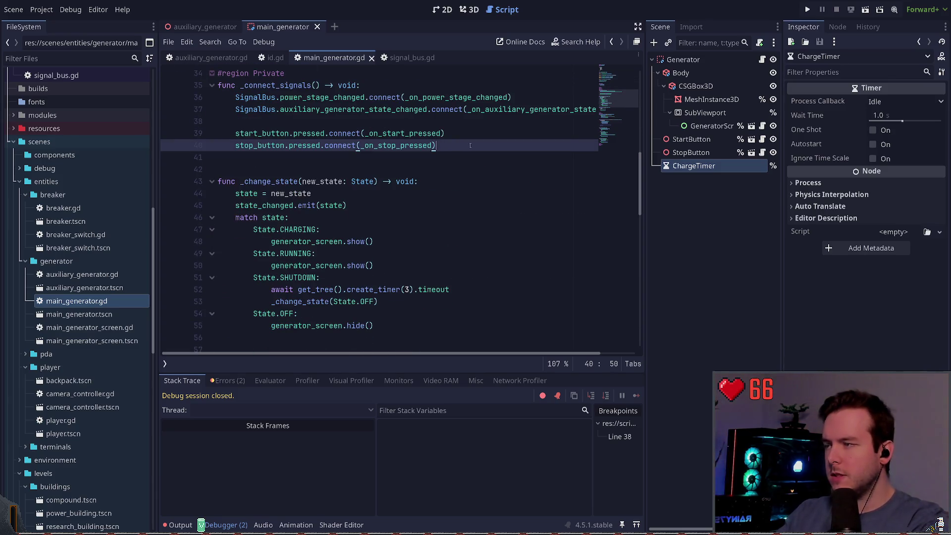
scroll(468, 146, up, 1)
key(Return)
key(Return)
text(charge_timer.timeout.connect(_)
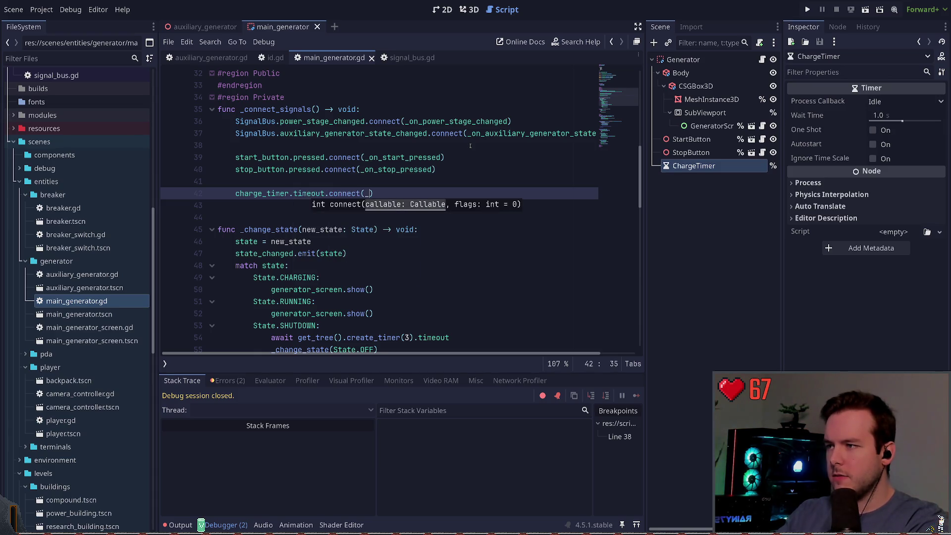
key(BackSpace)
text(func())
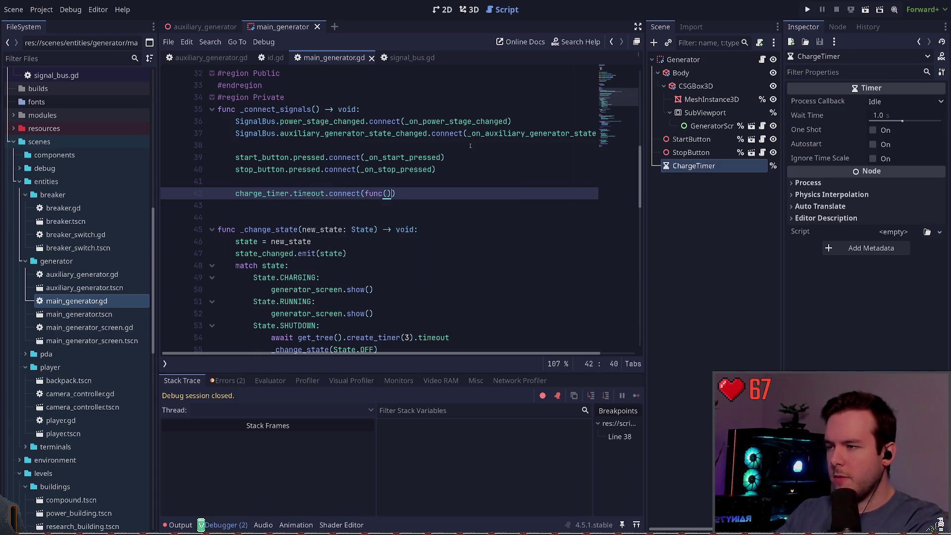
text( -> void:)
key(Return)
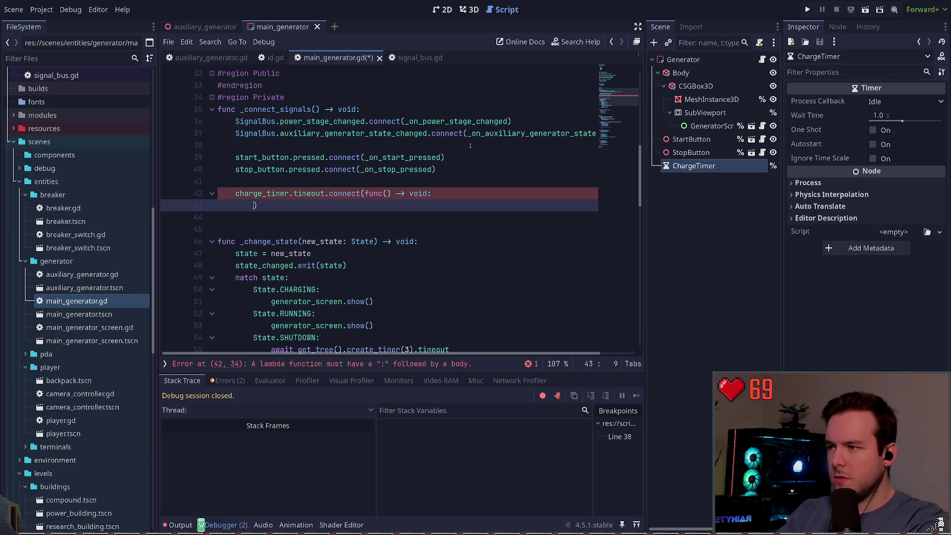
key(Return)
- Fix the lambda's indentation and give it the body _charge += _charge_delta
key(Up)
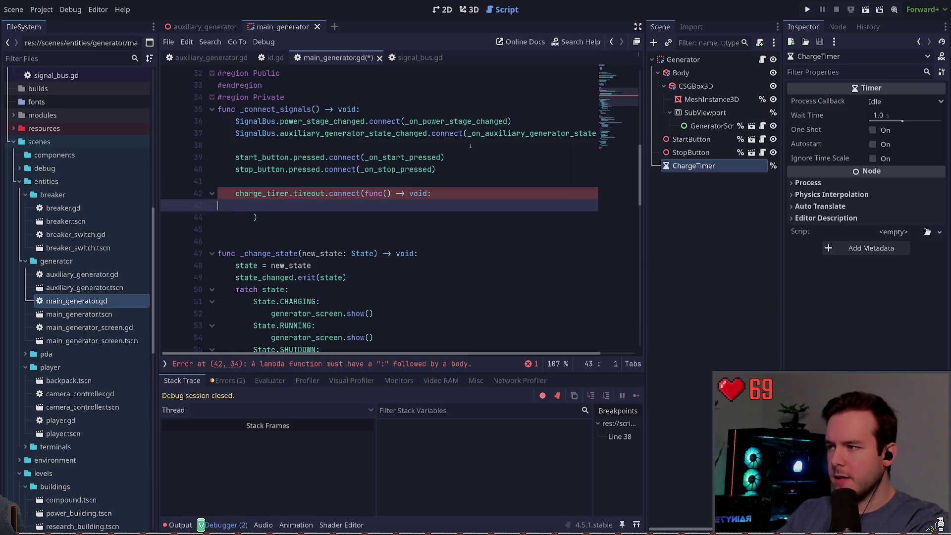
key(Tab)
key(Tab)
key(Down)
key(shift+Tab)
key(Up)
key(Tab)
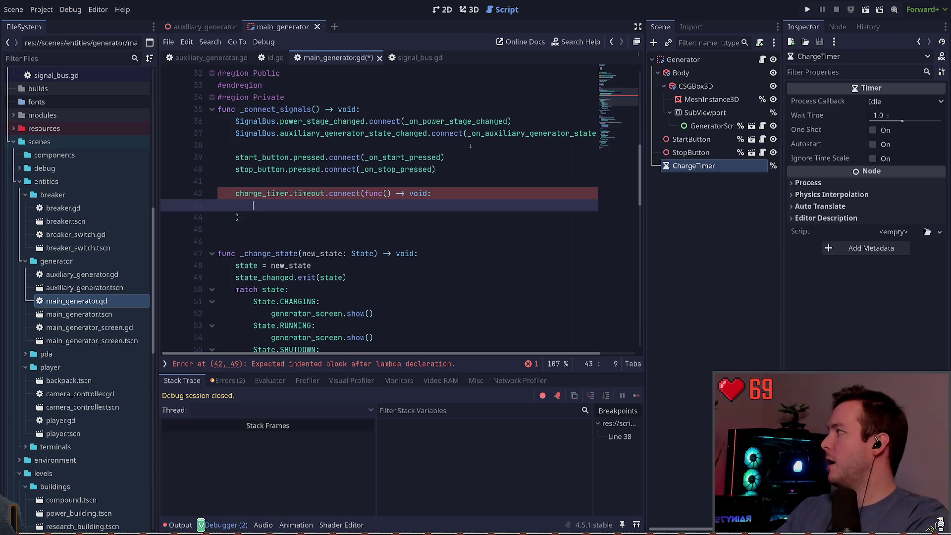
text(charge)
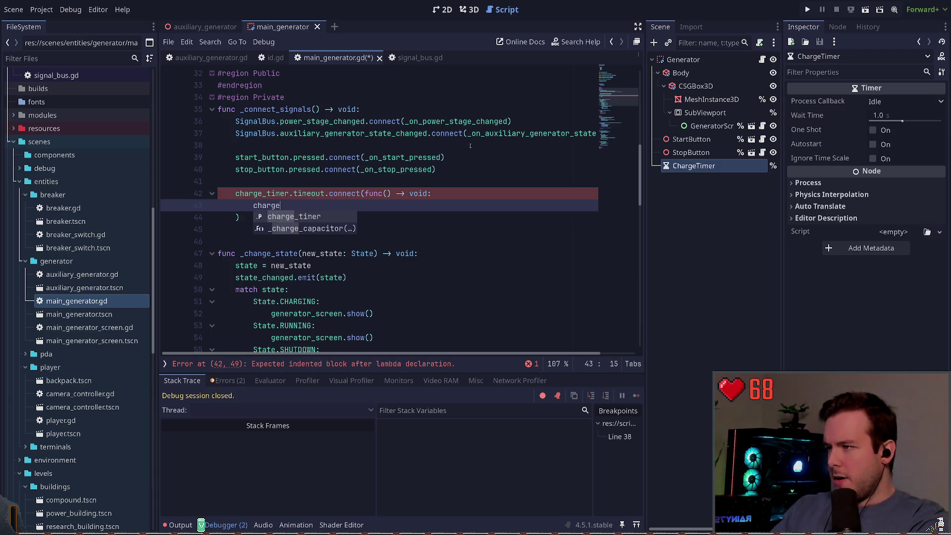
key(BackSpace)
key(BackSpace)
key(BackSpace)
text(_charge += )
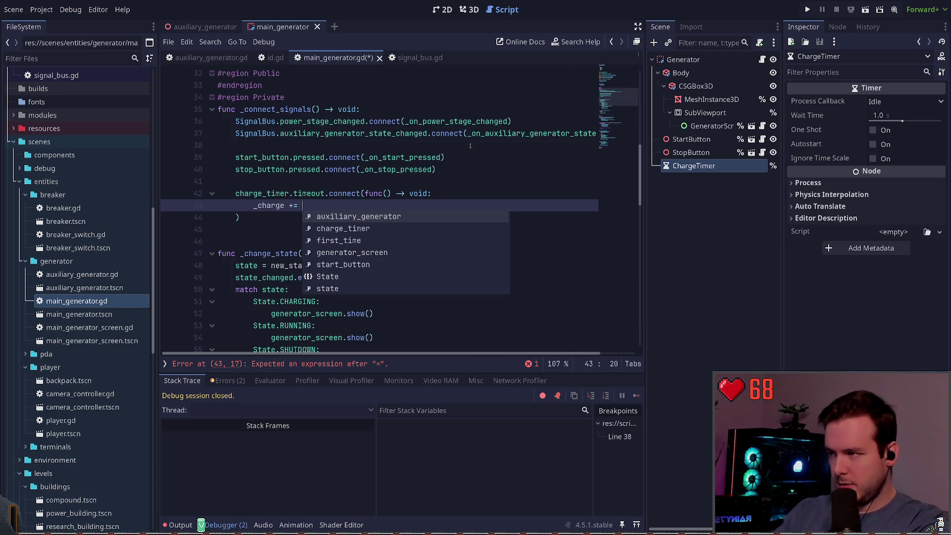
text(_charge_delta)
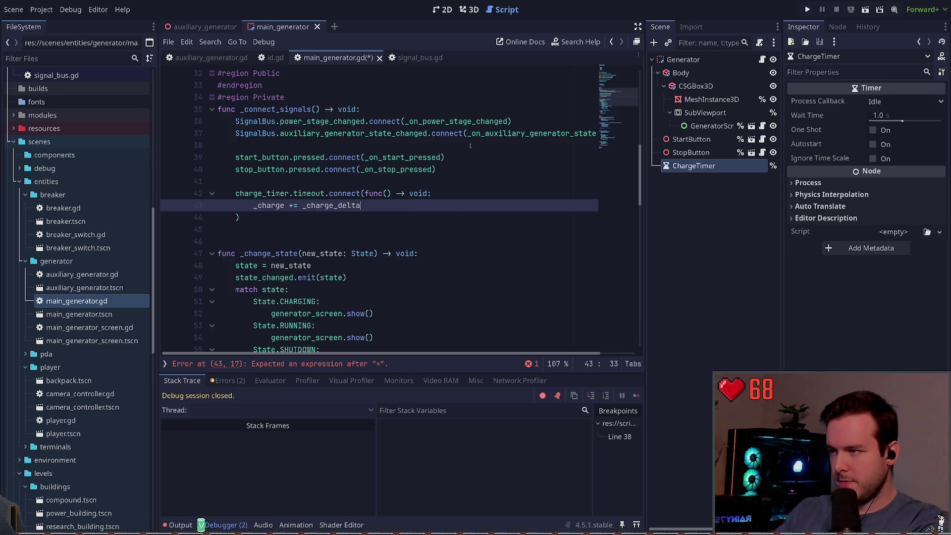
scroll(376, 218, up, 8)
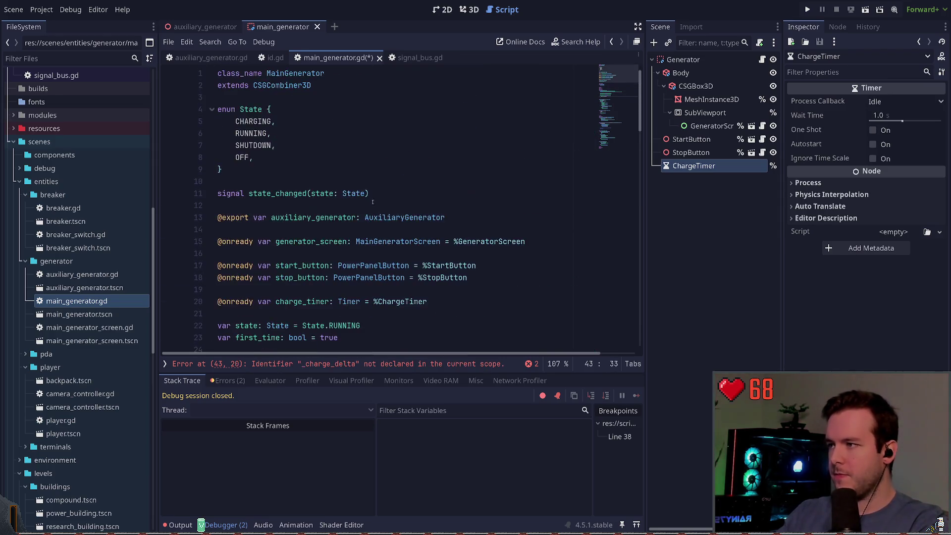
click(218, 253)
- Prefix the state and first_time variables with underscores
key(Down)
key(Down)
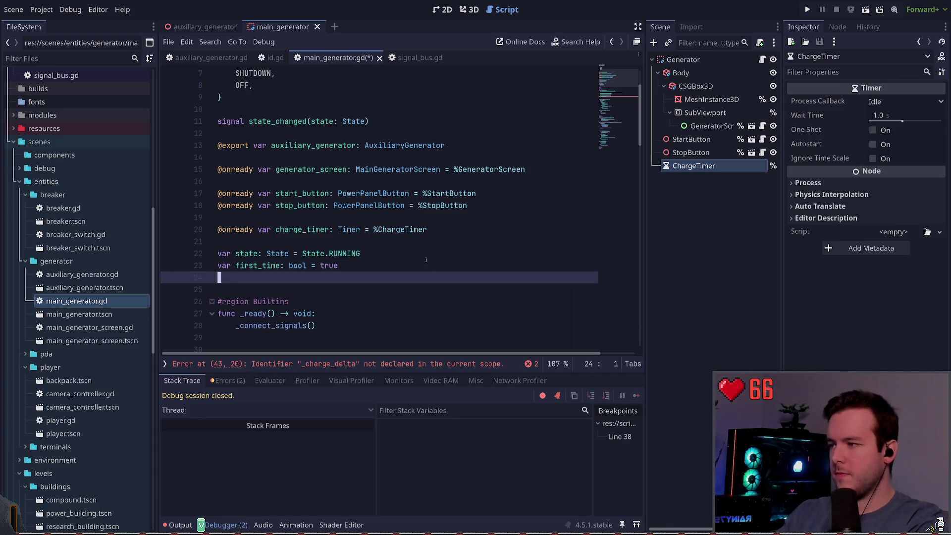
key(Up)
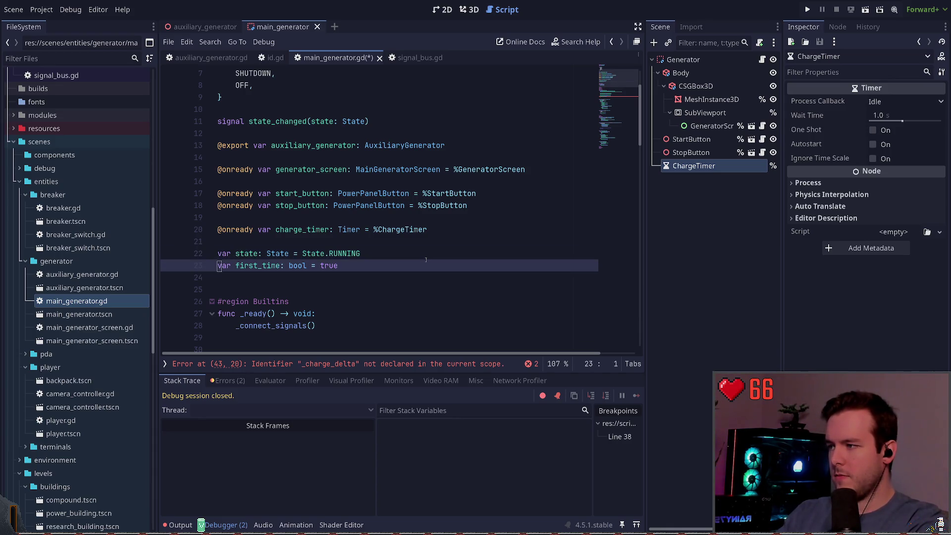
key(Right)
key(Right)
key(Right)
key(Up)
text(_)
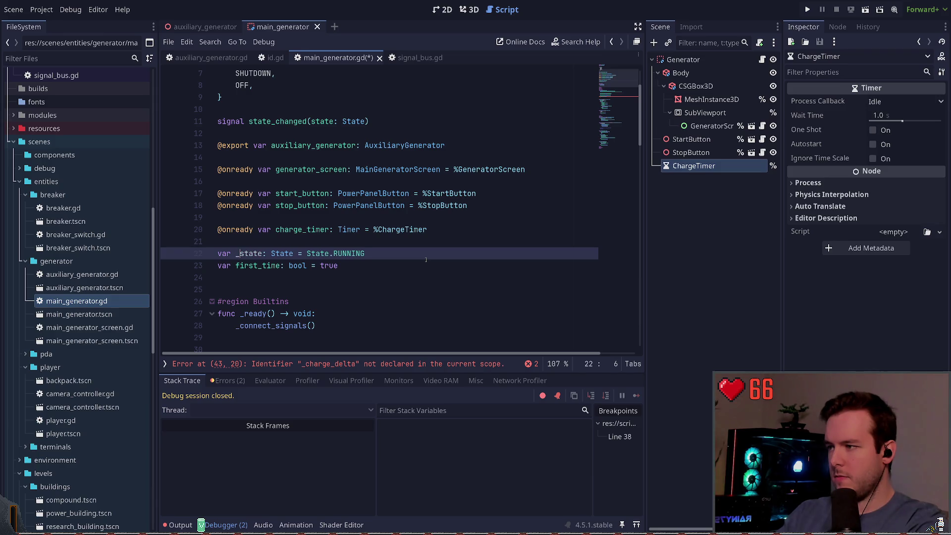
key(Down)
key(Left)
text(_)
key(Up)
key(Up)
key(Return)
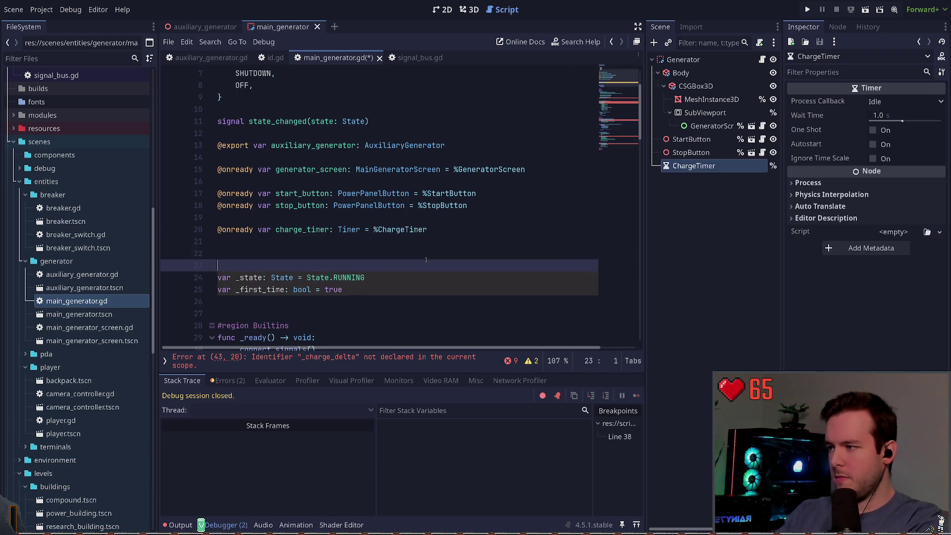
- Declare var _charge: float = 0.0 and _charge_delta: float = 0.05, then save
text(var )
text(charge)
key(BackSpace)
key(BackSpace)
key(BackSpace)
key(BackSpace)
key(BackSpace)
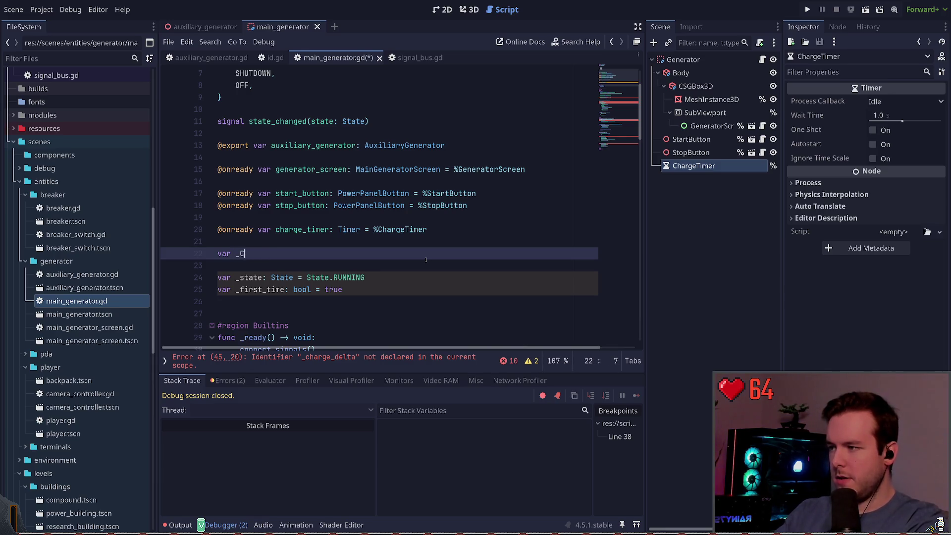
text(rge: float = 0.0)
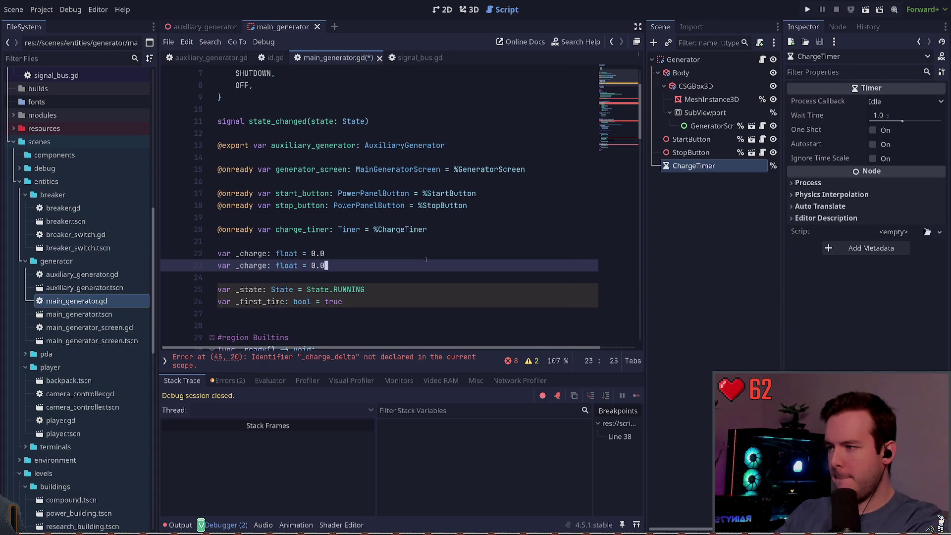
key(ctrl+shift+d)
key(Left)
key(Left)
key(Left)
text(_Delta)
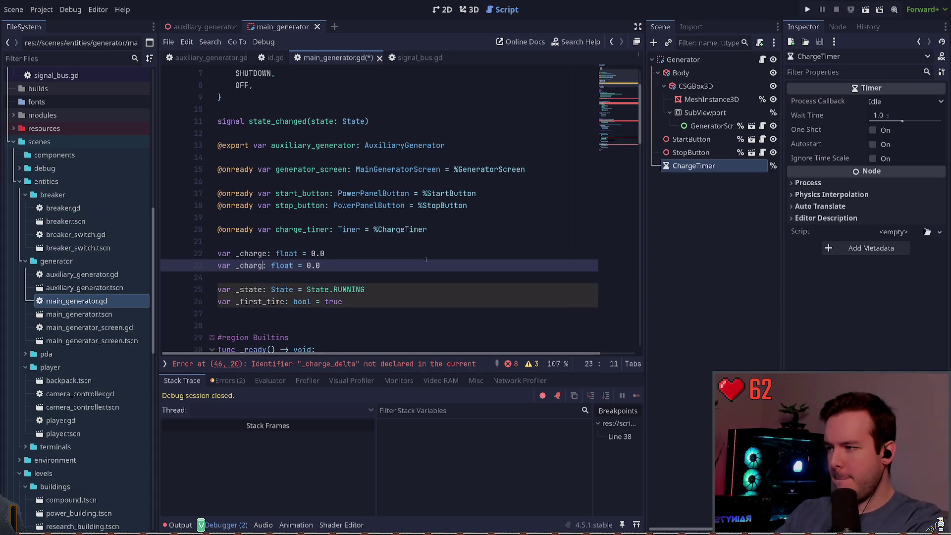
key(BackSpace)
key(BackSpace)
key(BackSpace)
text(delta)
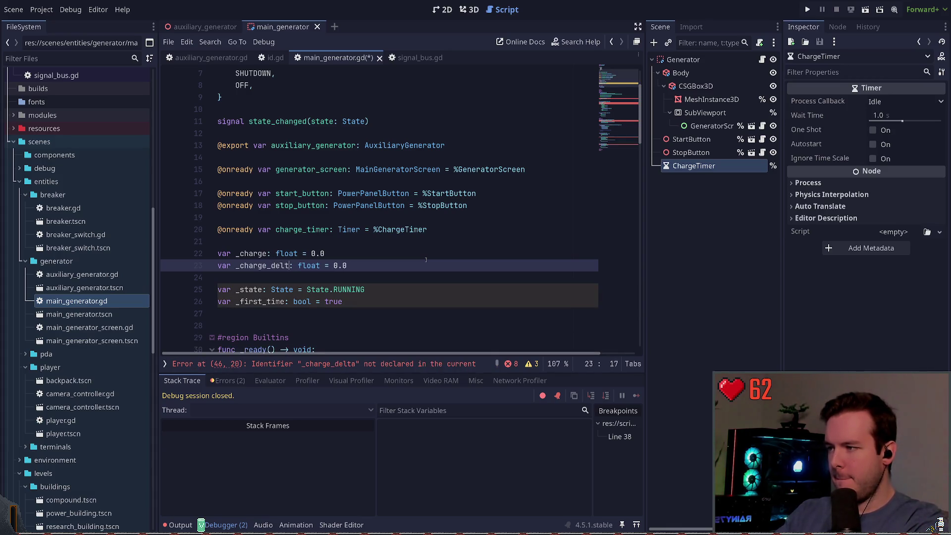
key(Right)
key(Right)
key(Right)
key(Right)
key(Right)
key(Right)
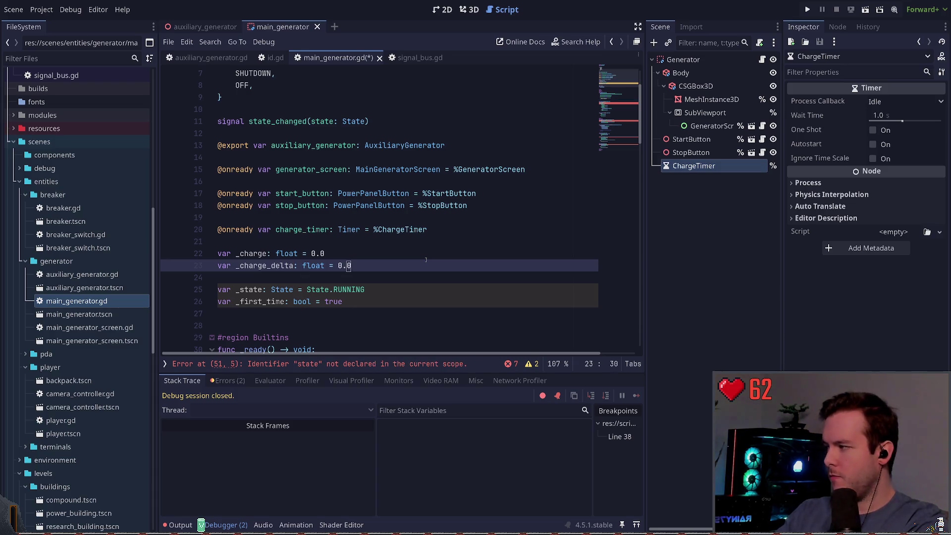
key(ctrl+s)
key(Left)
key(Left)
key(Left)
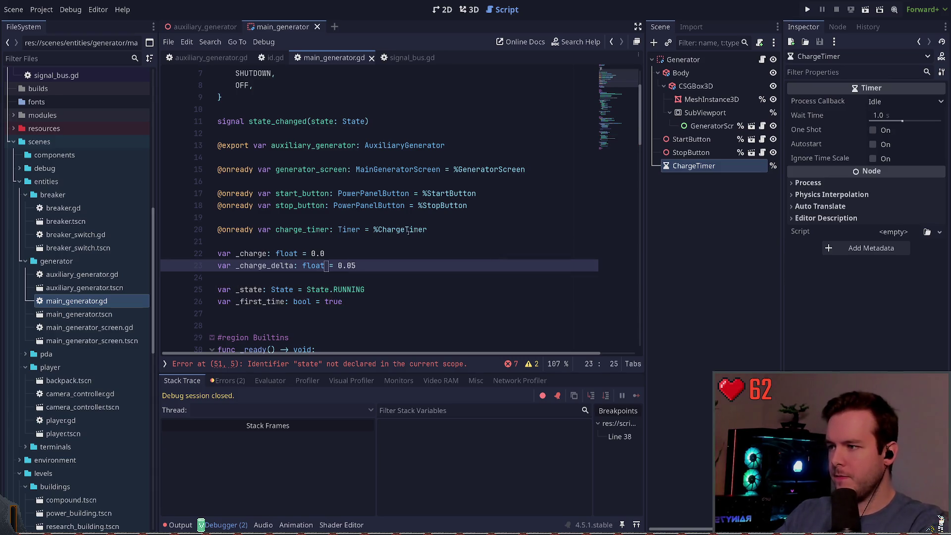
scroll(531, 283, down, 3)
- Declare var _charge_rate: float = 0.5 on a new line below _charge_delta and save the script
click(341, 207)
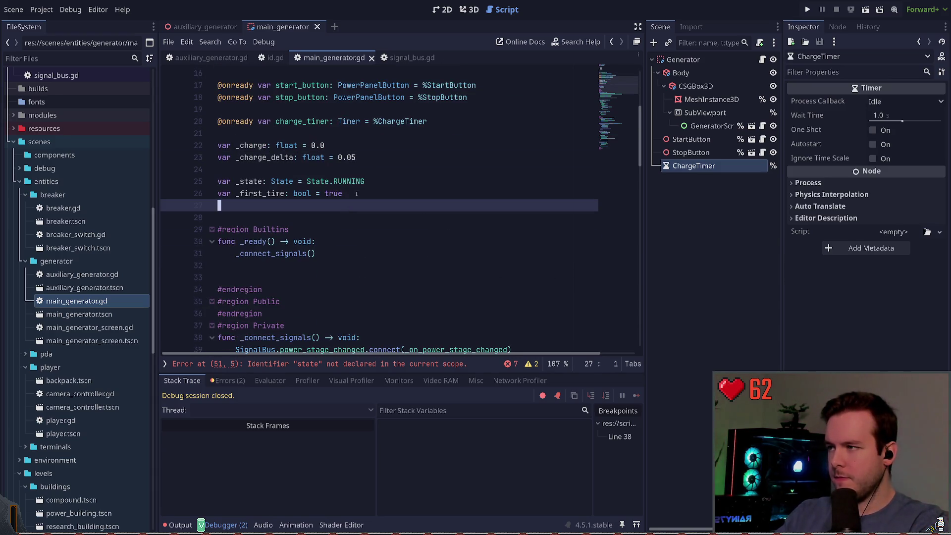
click(372, 157)
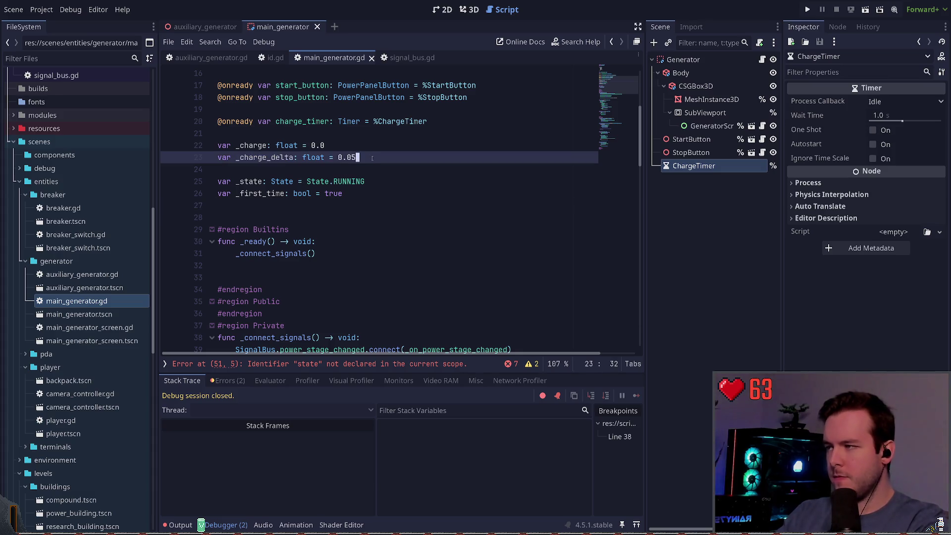
key(Return)
text(va)
key(BackSpace)
text(chra)
text(ge_r)
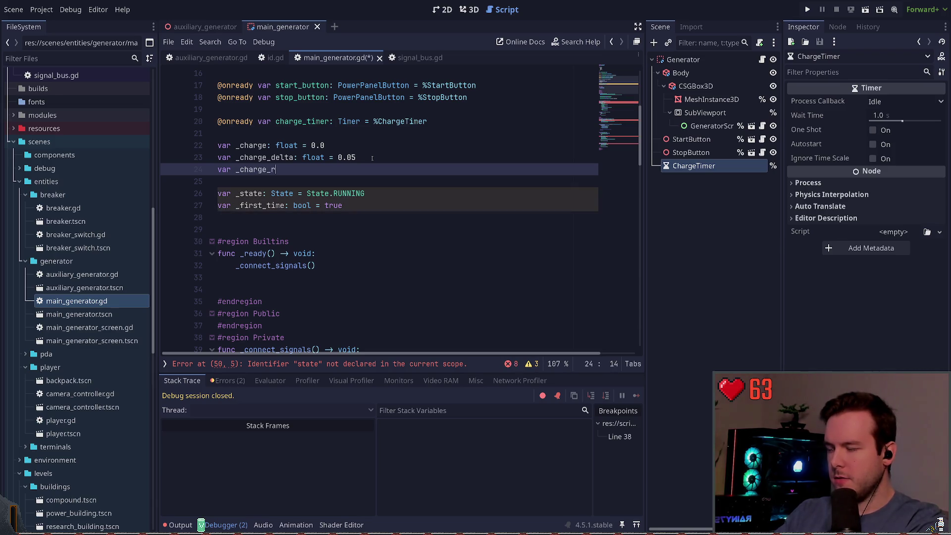
text(float = 1)
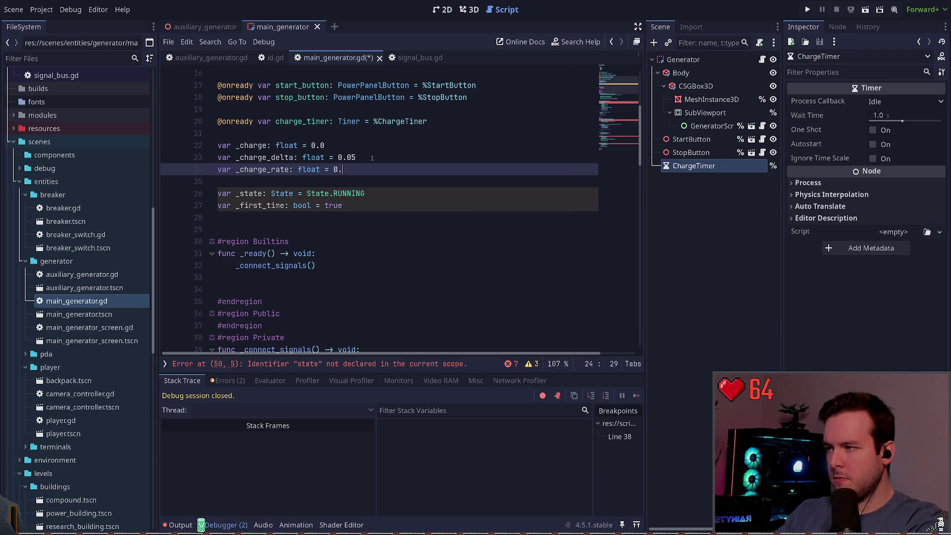
key(BackSpace)
text(0)
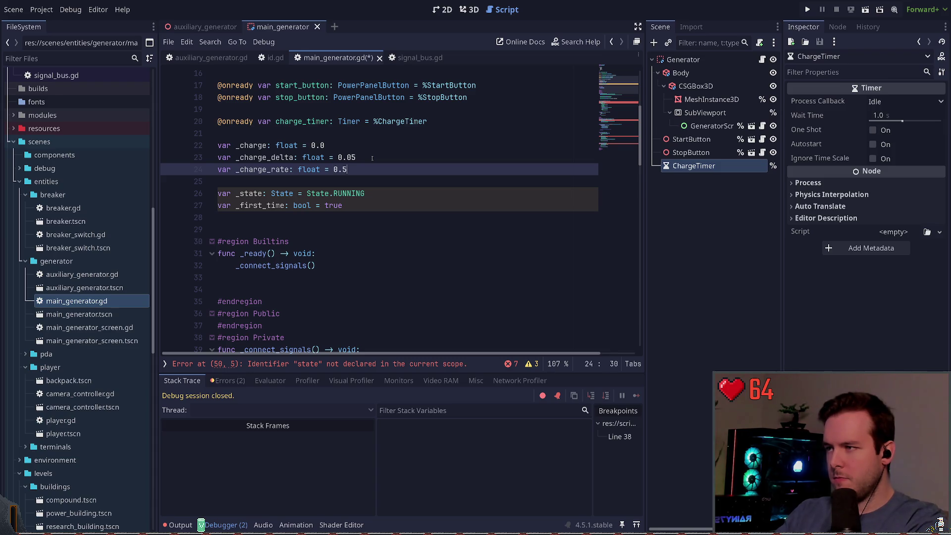
key(ctrl+s)
double_click(263, 169)
scroll(343, 174, down, 6)
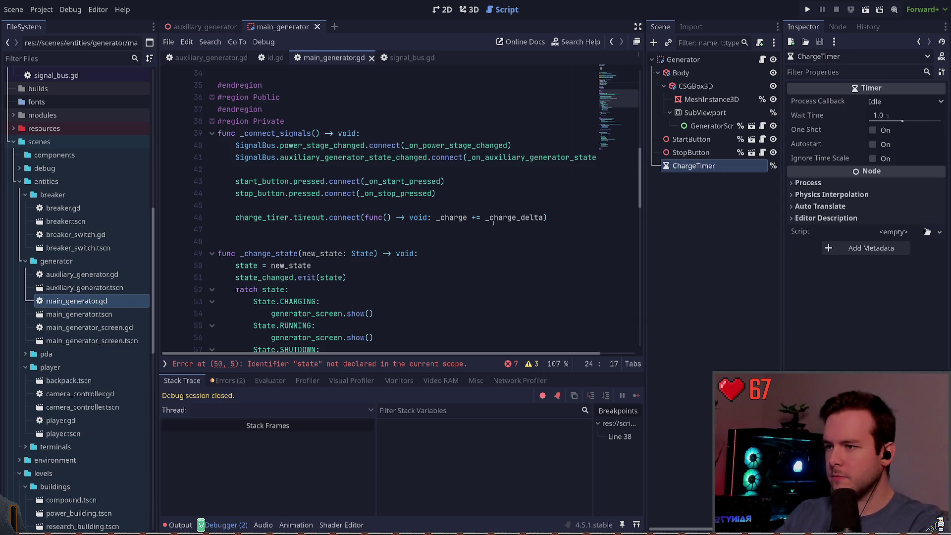
- Search for 'start', edit the charge timer's start argument on line 66, and save
scroll(403, 216, down, 10)
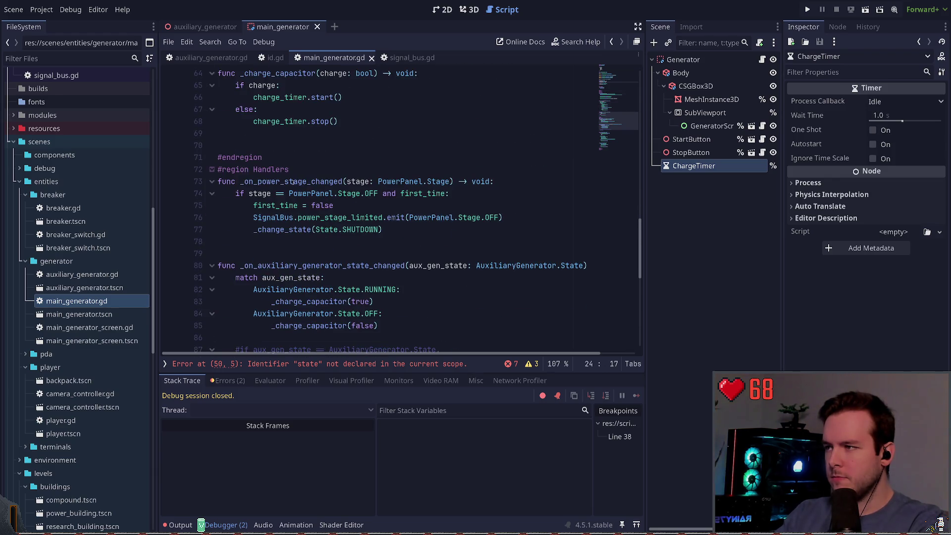
scroll(349, 233, down, 7)
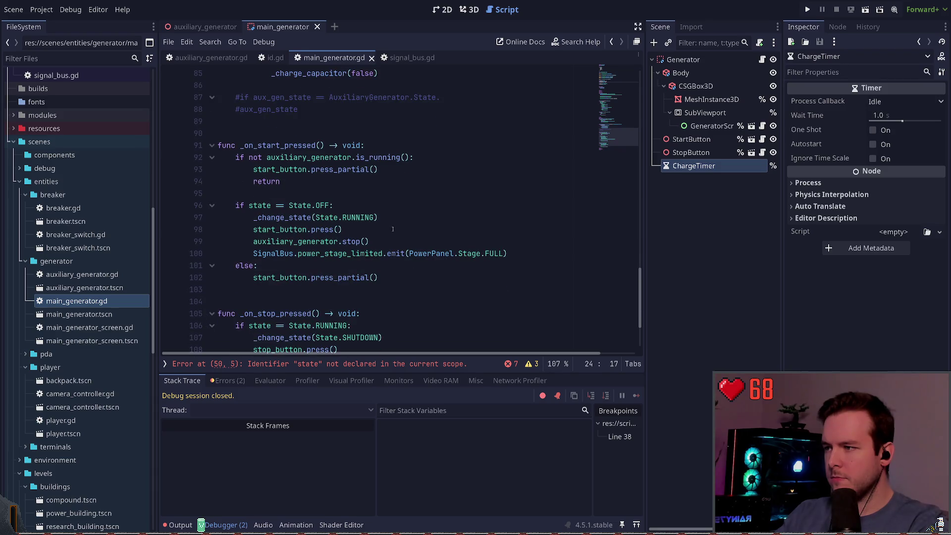
scroll(380, 220, up, 1)
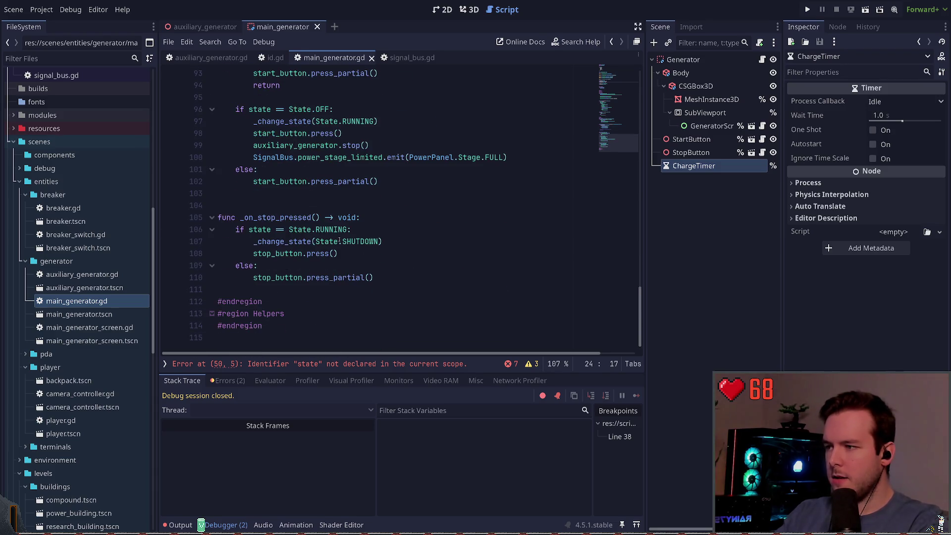
scroll(339, 242, up, 5)
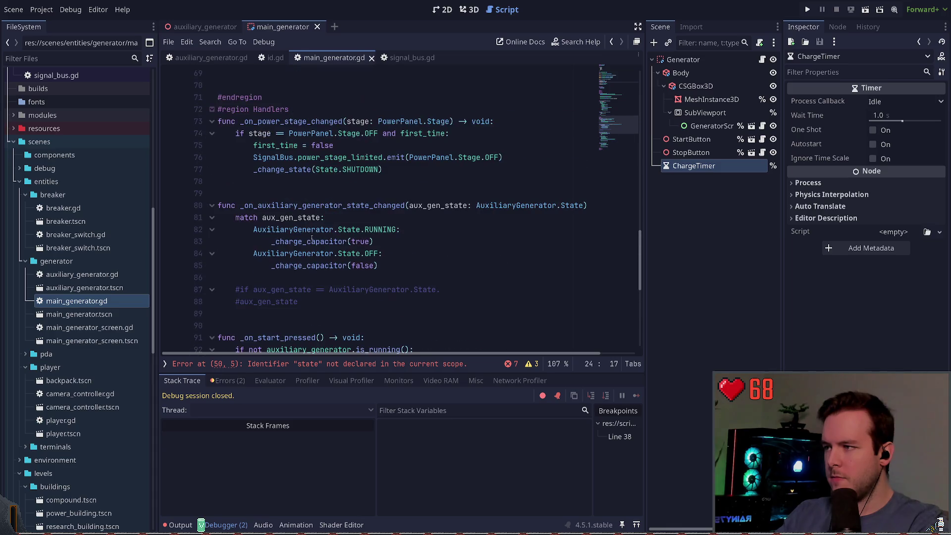
click(367, 190)
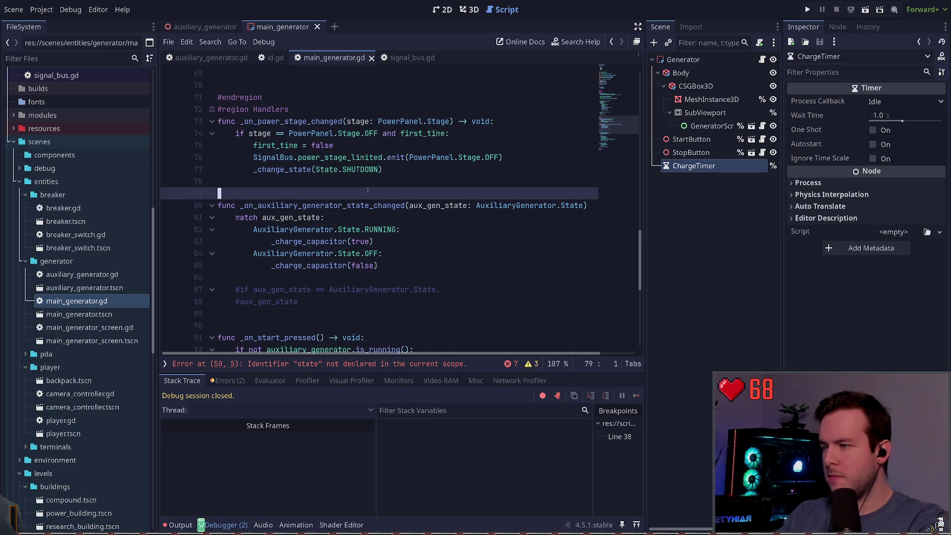
key(ctrl+f)
text(start)
key(Return)
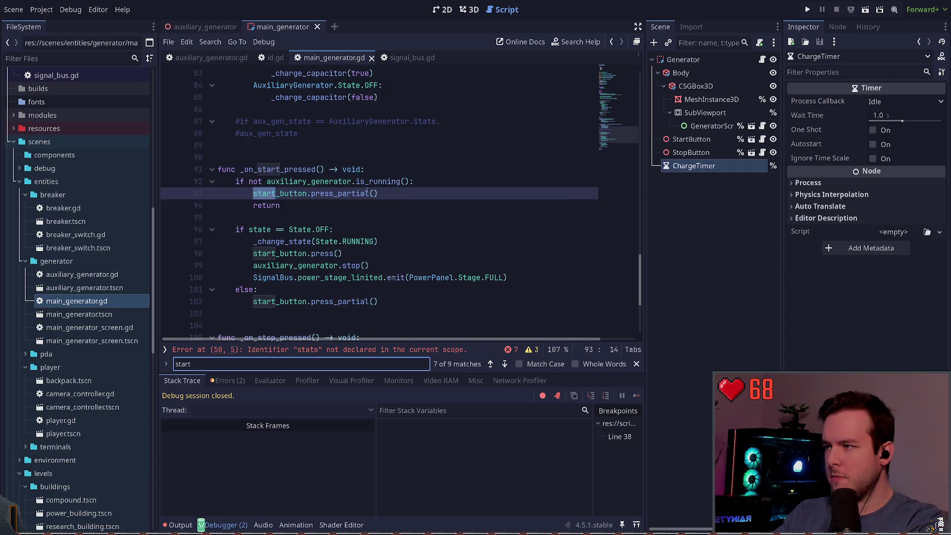
key(Return)
key(Return)
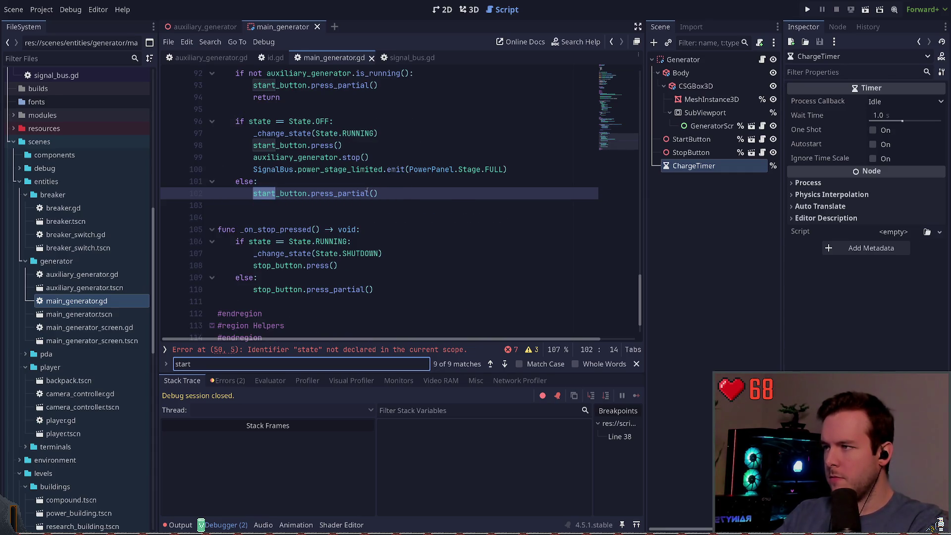
key(Return)
key(Return)
key(Return)
key(Return)
key(Escape)
text(_charge_start)
key(Down)
key(ctrl+s)
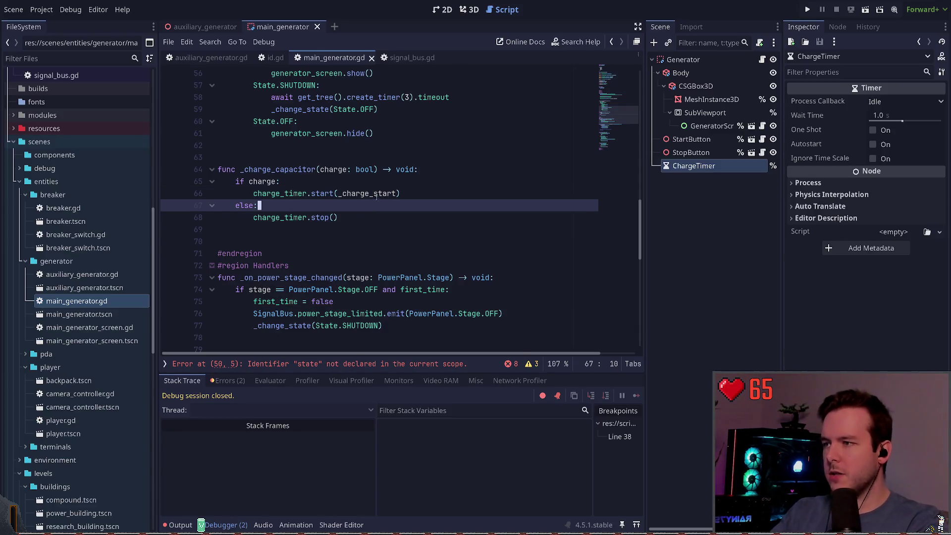
- Correct the call to charge_timer.start(_charge_rate) using autocomplete, then save
click(375, 193)
text(t)
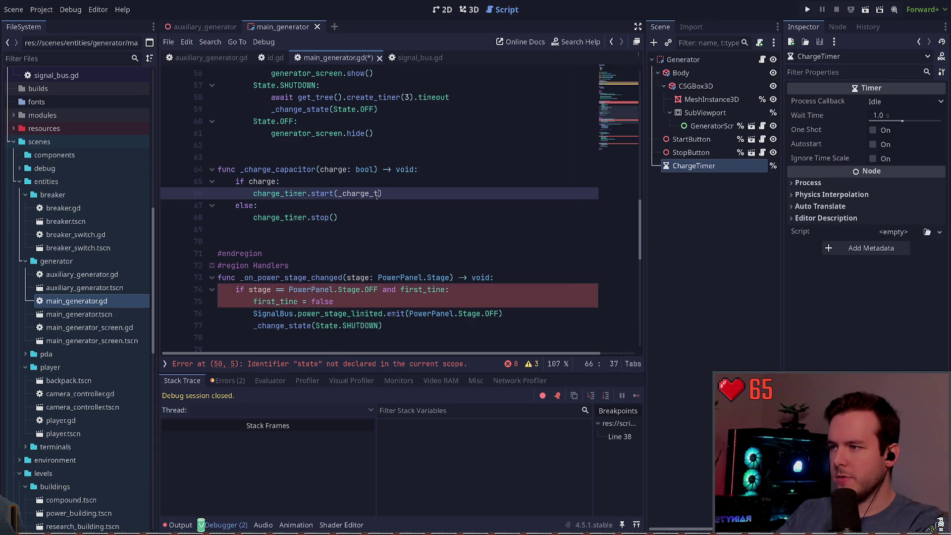
click(378, 211)
key(ctrl+s)
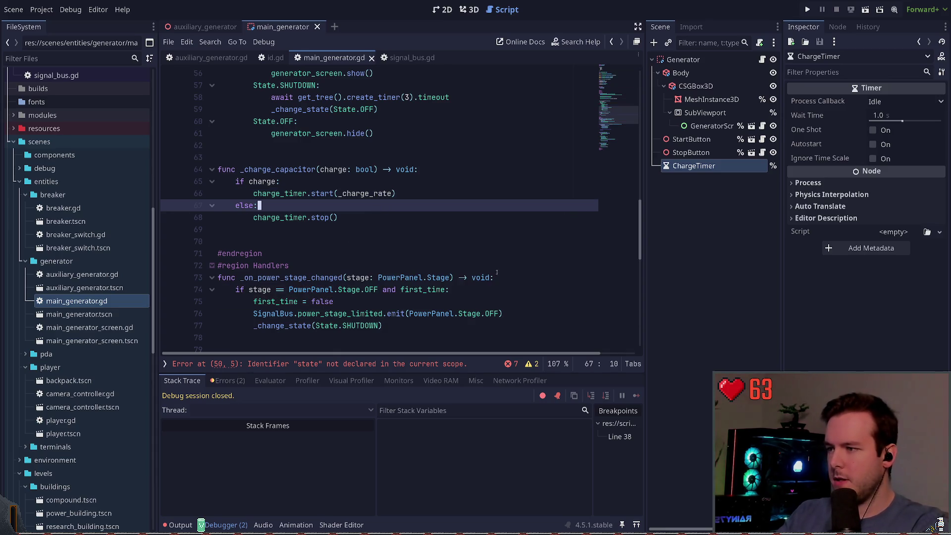
scroll(420, 255, down, 3)
click(348, 364)
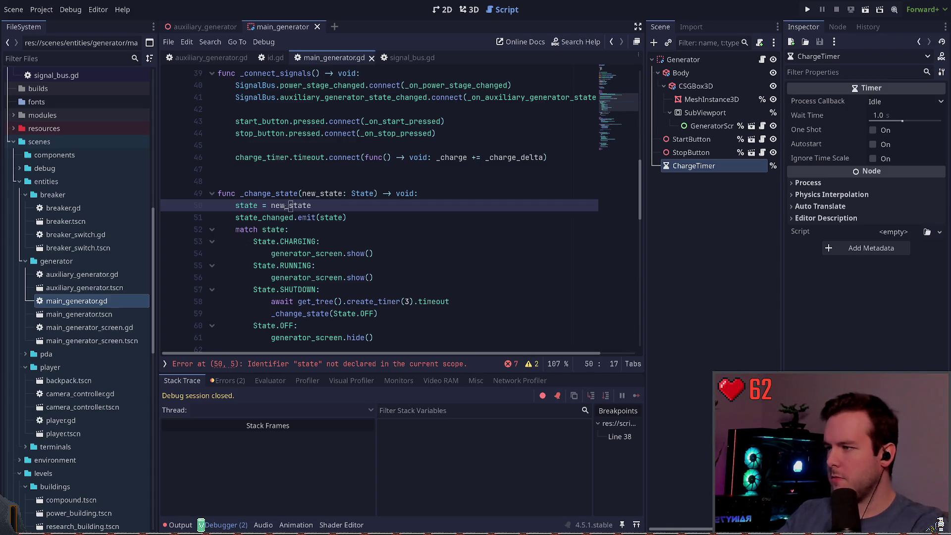
- Change state to _state in the state assignment and its match statement, then save
click(262, 205)
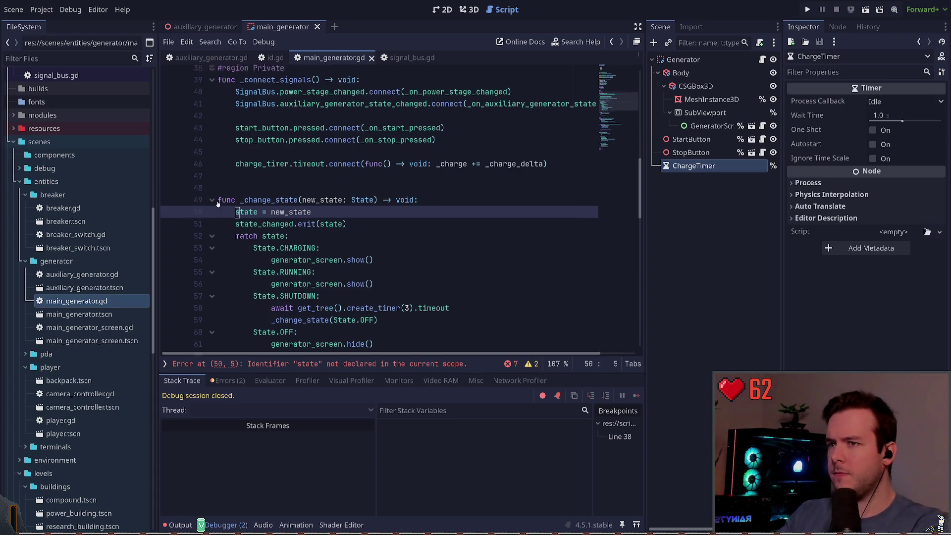
scroll(357, 175, up, 10)
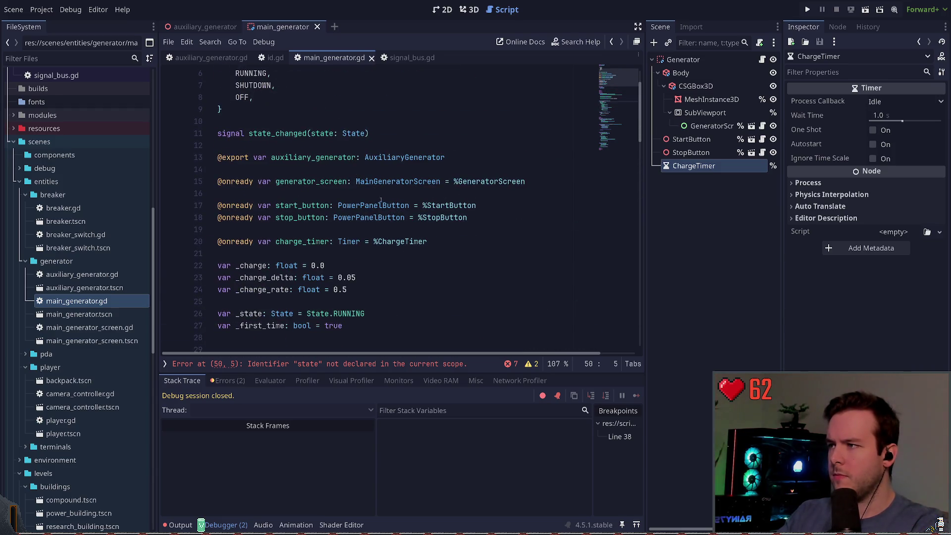
scroll(373, 195, down, 11)
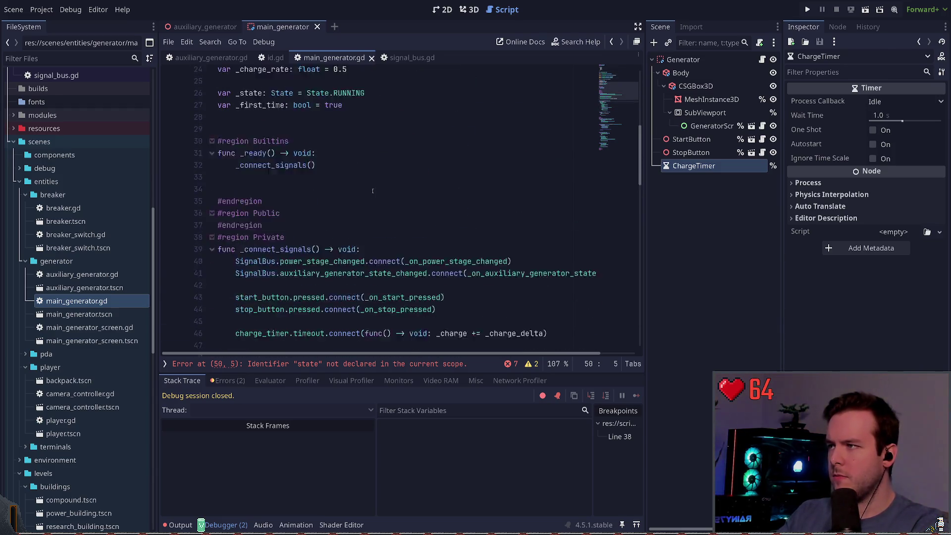
text(_state = new_state)
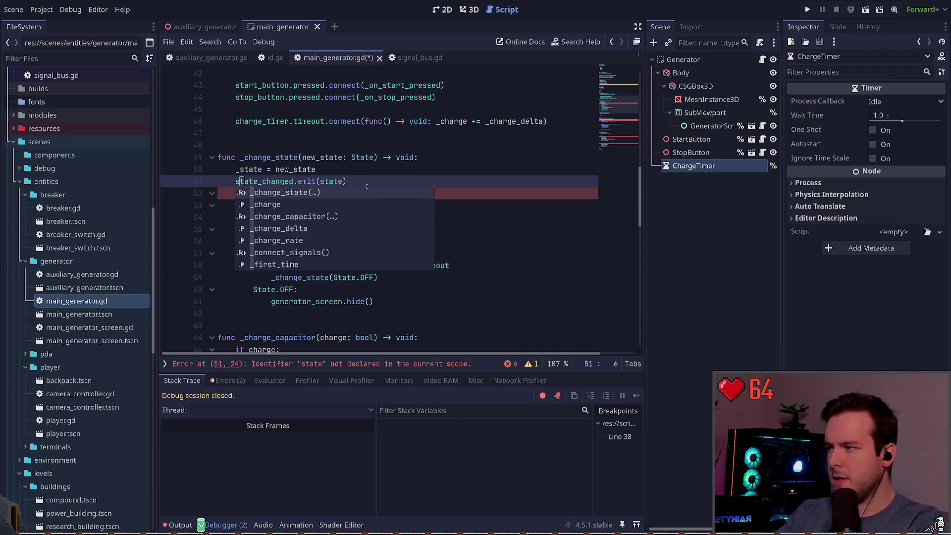
key(Down)
key(ctrl+Left)
text(_)
key(Up)
key(Up)
key(Up)
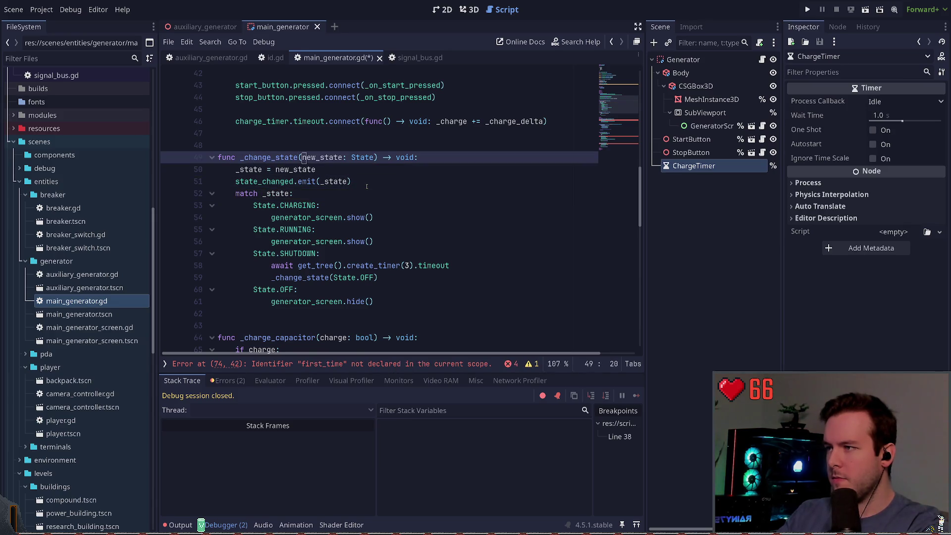
key(Down)
key(Down)
key(Down)
key(End)
key(Down)
key(Down)
key(ctrl+s)
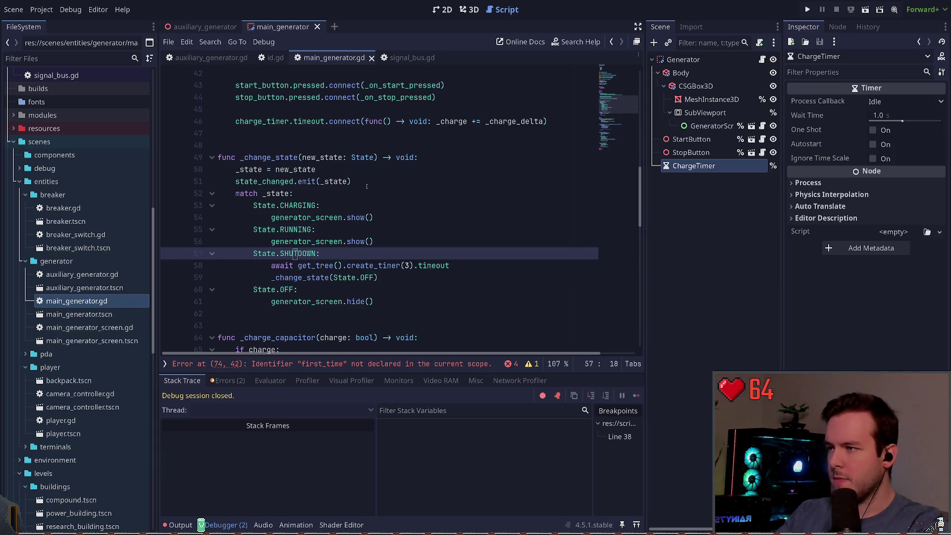
- Change the first_time references in the condition and assignment near line 75 to _first_time
scroll(366, 186, down, 3)
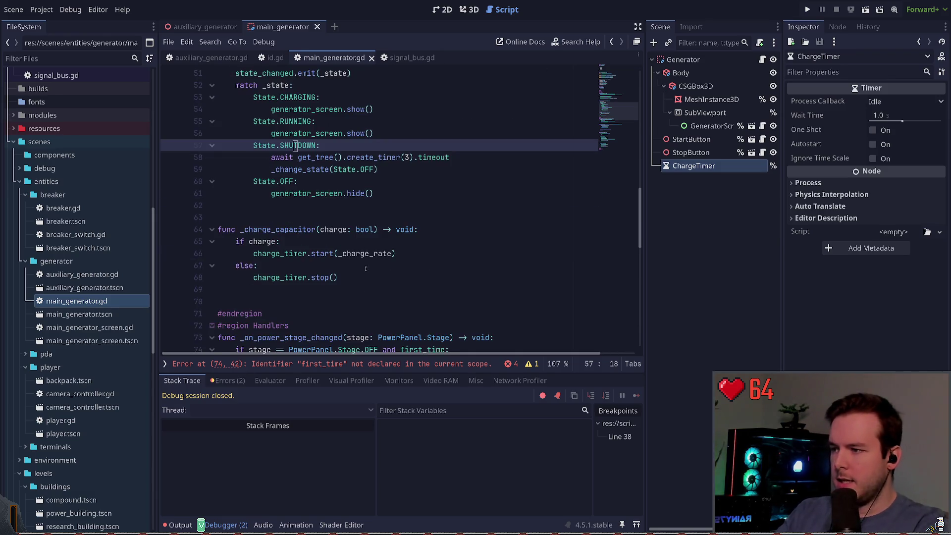
click(340, 365)
key(Right)
key(Right)
key(Right)
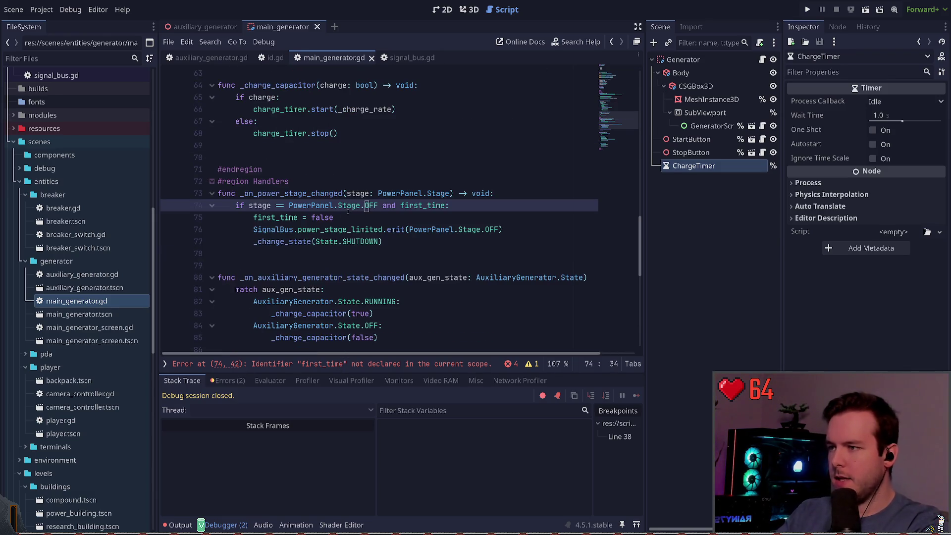
text(_)
click(349, 213)
key(shift+Up)
key(shift+Home)
key(Down)
text(_)
key(Left)
key(Left)
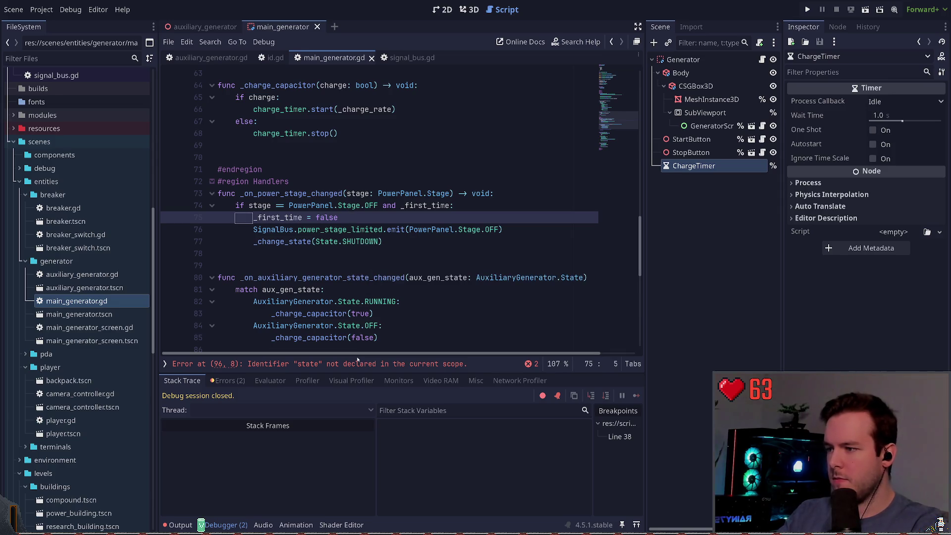
- Change state to _state in the start and stop handlers (lines 96 and 106) and save
click(358, 363)
key(ctrl+Left)
key(ctrl+Left)
text(_)
key(Down)
key(Down)
key(Down)
key(Down)
key(Down)
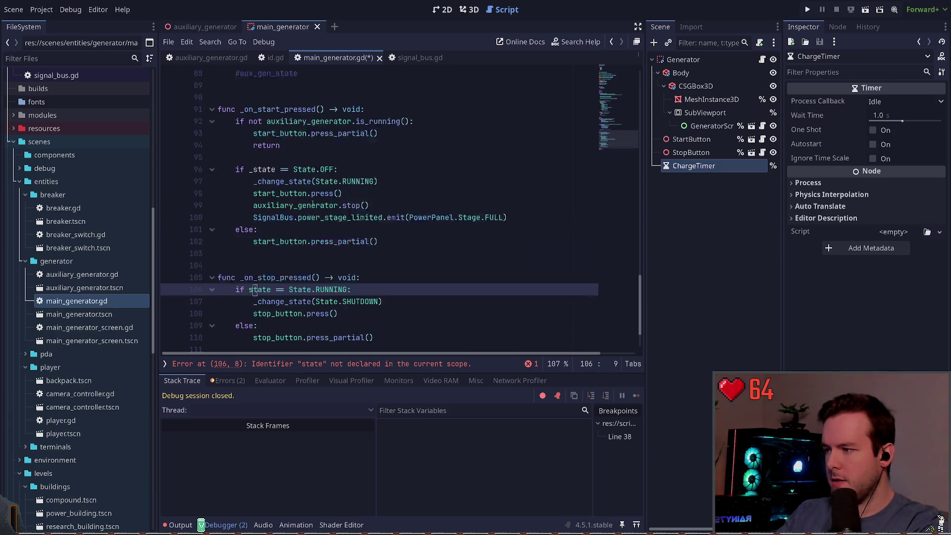
key(ctrl+Left)
text(_)
key(Down)
key(Down)
key(Down)
key(Down)
key(Down)
key(Down)
key(ctrl+s)
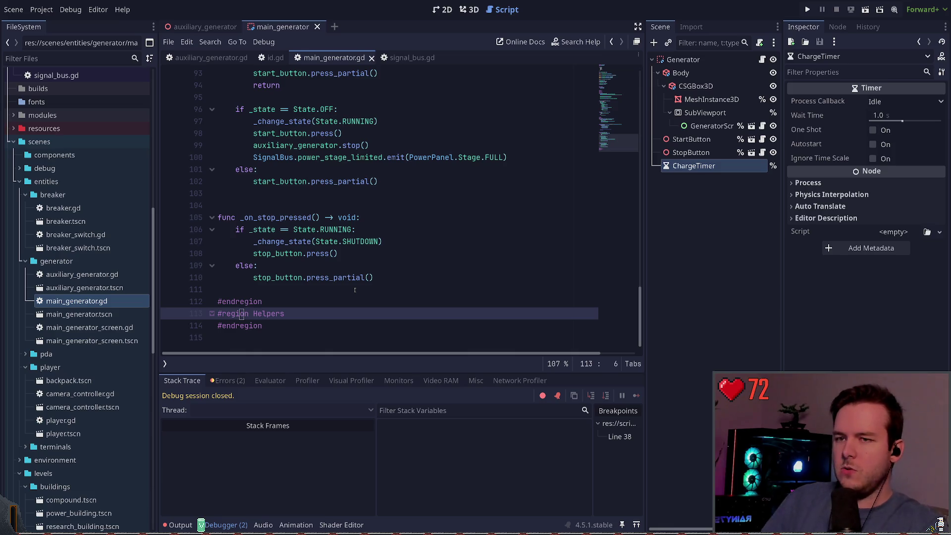
- Save the script and locate the start handler's early-return condition on line 92
click(348, 182)
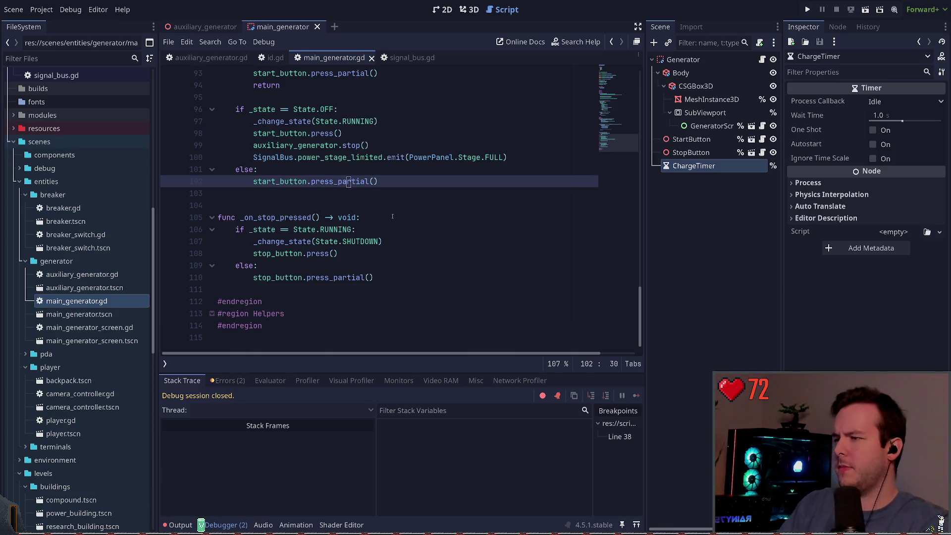
key(ctrl+s)
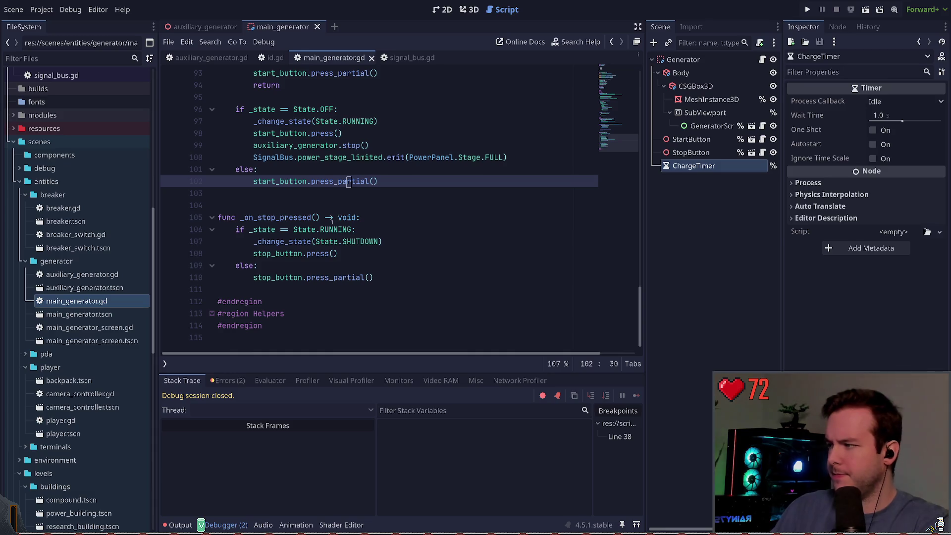
scroll(346, 233, up, 4)
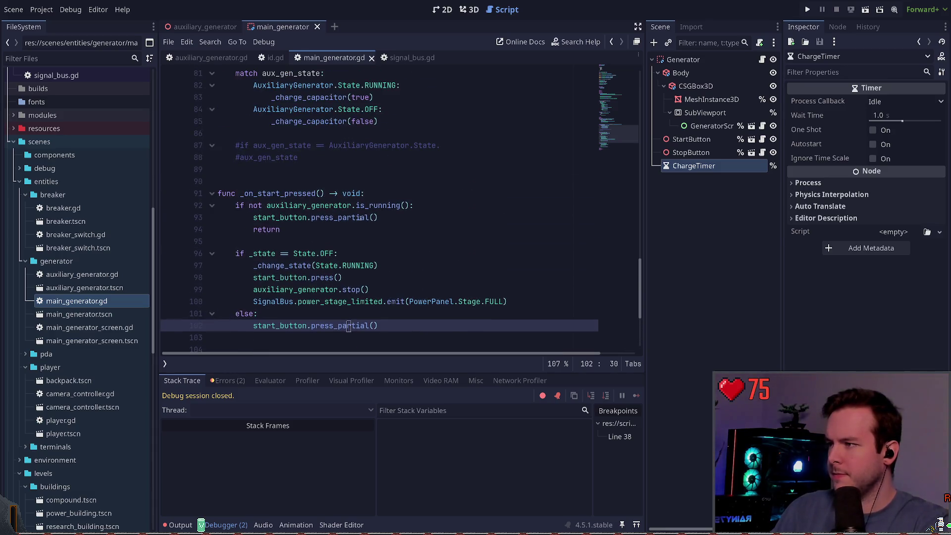
scroll(371, 165, down, 2)
mouse_move(311, 145)
mouse_down()
mouse_move(379, 145)
mouse_move(223, 133)
mouse_move(218, 121)
mouse_move(311, 145)
mouse_up()
click(249, 133)
scroll(359, 191, up, 1)
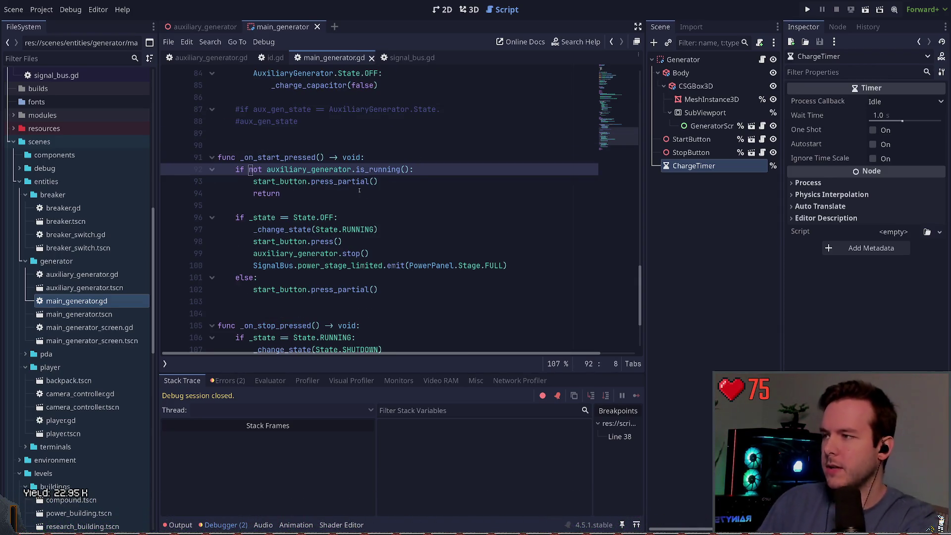
- Replace 'not auxiliary_generator.is_running()' with 'not _is_charged()' in that check
key(ctrl+Delete)
key(ctrl+Delete)
key(ctrl+Delete)
text(not charged)
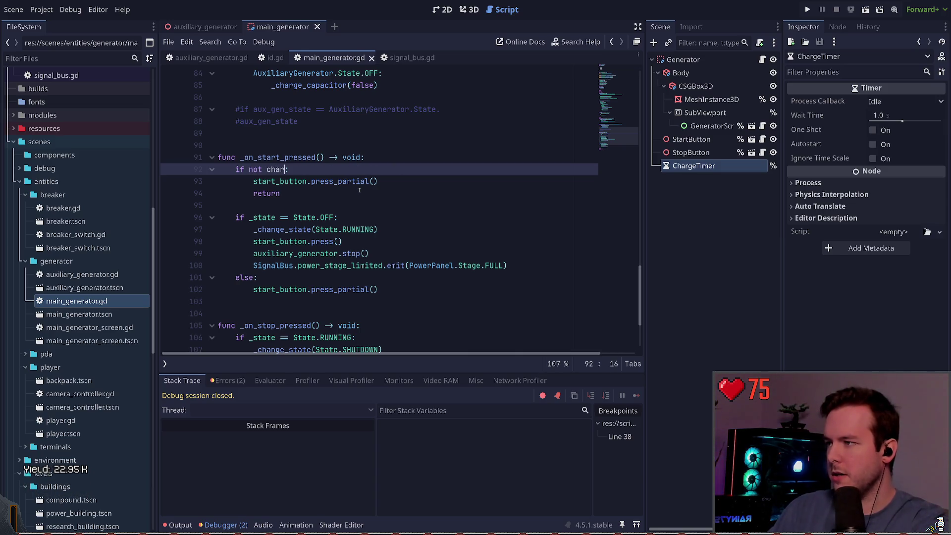
key(BackSpace)
key(BackSpace)
key(BackSpace)
text(_)
key(BackSpace)
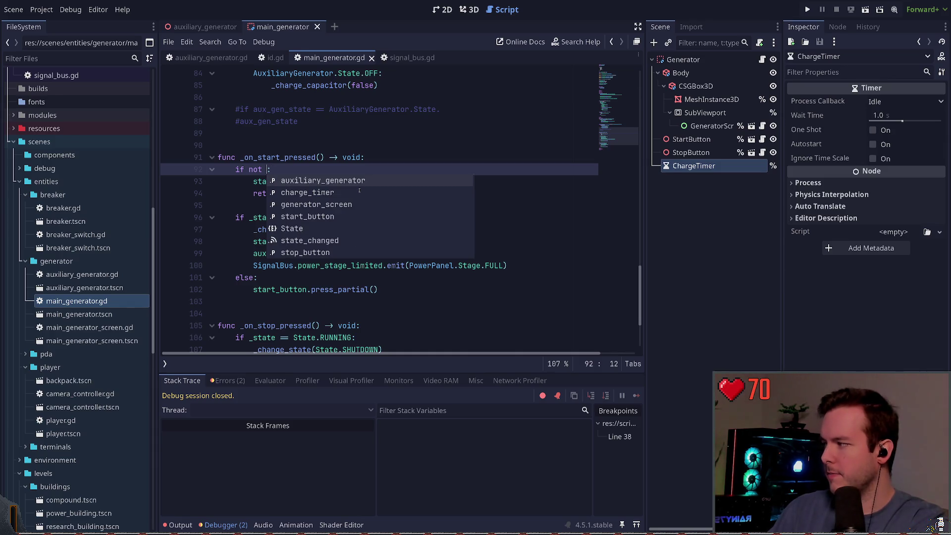
text(is_cha)
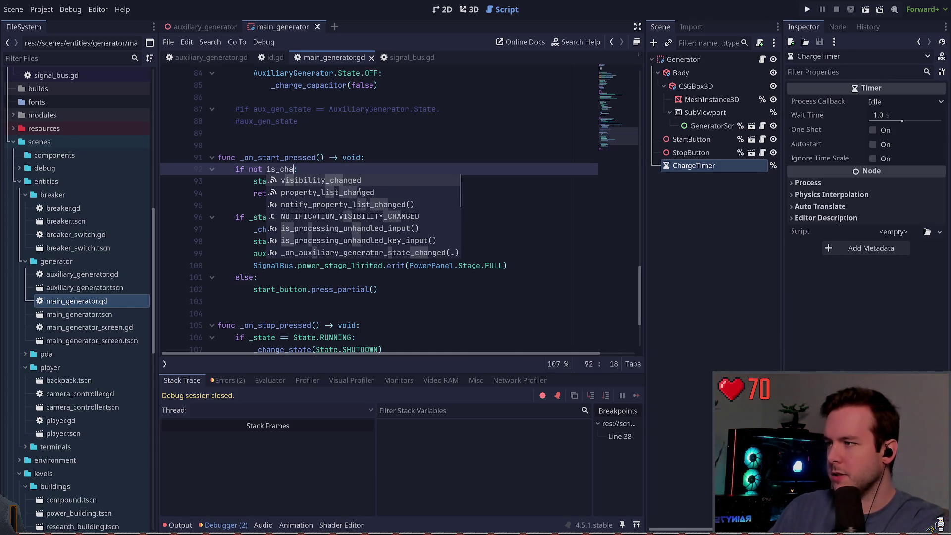
key(BackSpace)
key(BackSpace)
key(BackSpace)
text(_is_charged)
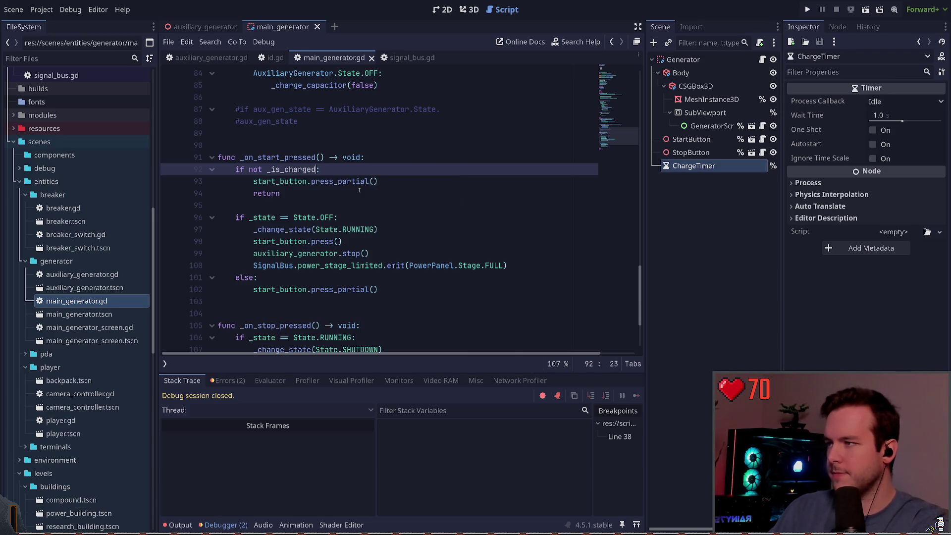
key(ctrl+Right)
scroll(351, 229, up, 10)
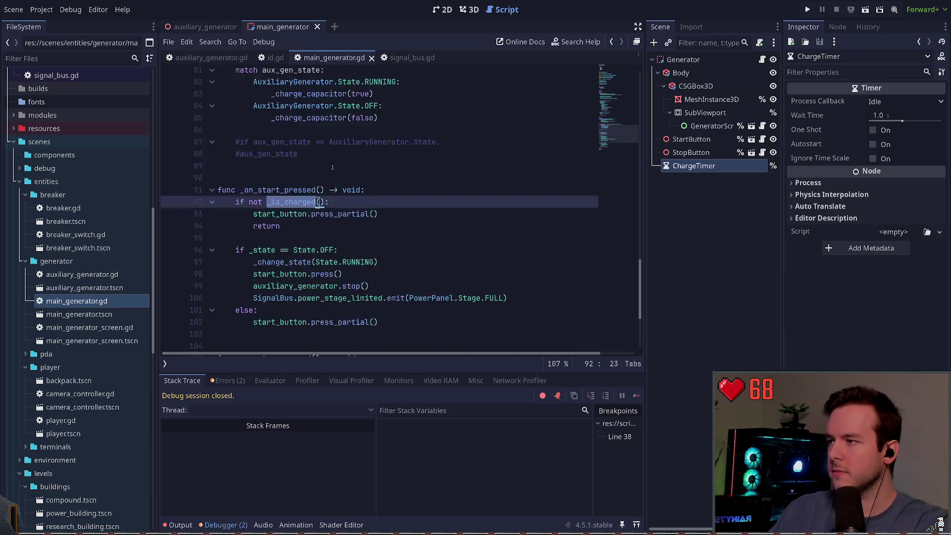
scroll(351, 229, up, 5)
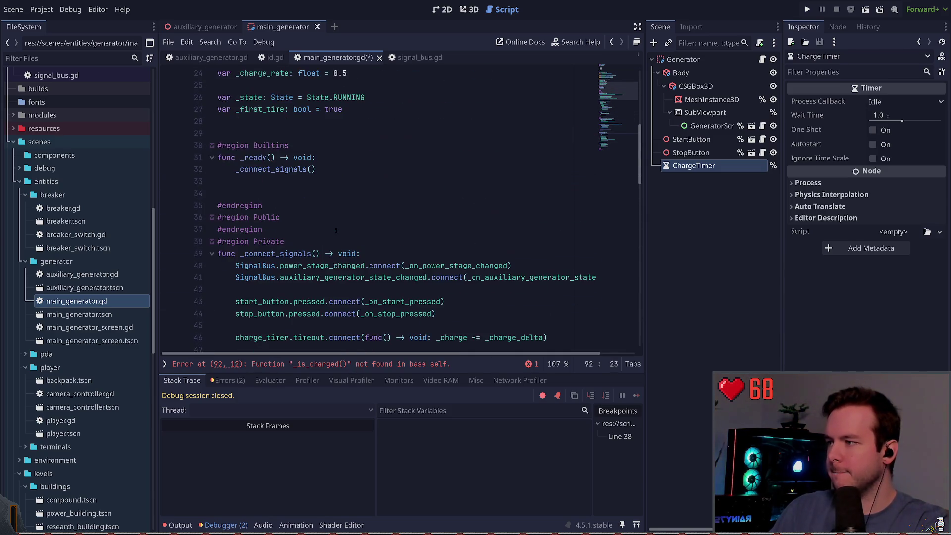
scroll(340, 219, down, 8)
scroll(340, 220, down, 2)
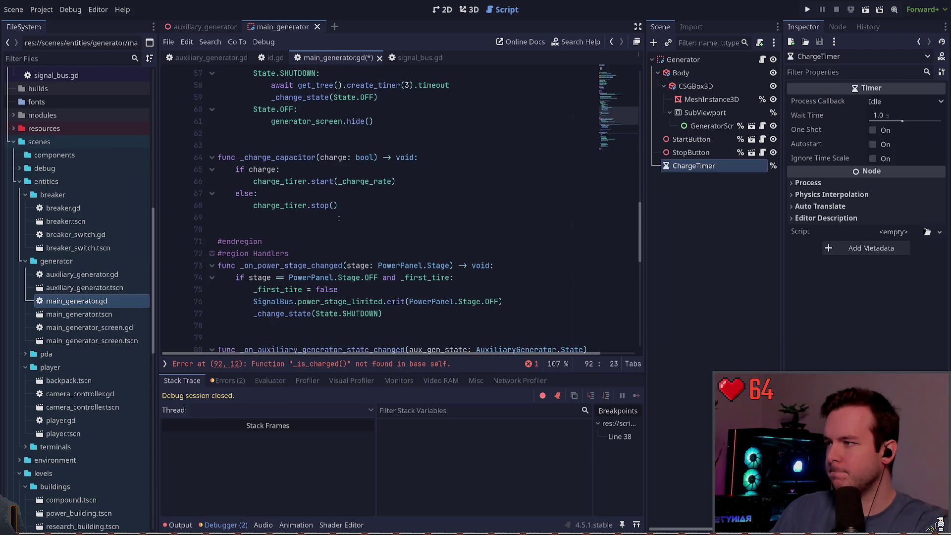
click(366, 219)
key(Return)
key(Escape)
key(BackSpace)
key(BackSpace)
key(BackSpace)
scroll(340, 170, up, 4)
key(ctrl+s)
scroll(341, 171, up, 4)
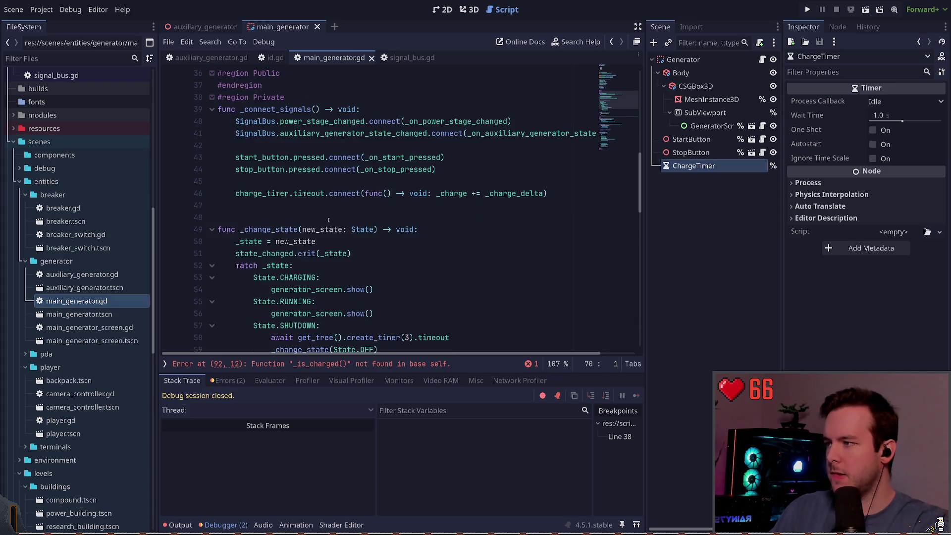
click(321, 207)
key(Return)
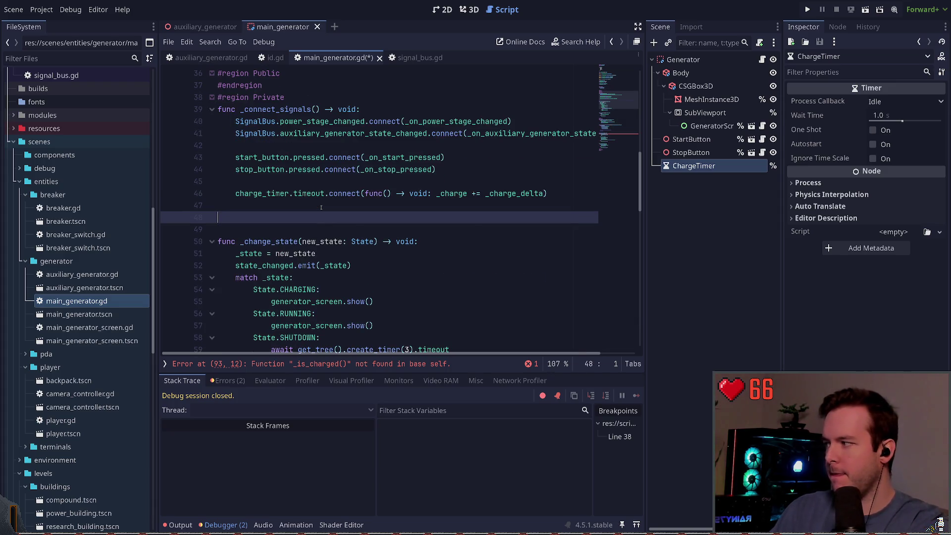
text(is_charged() -> bool)
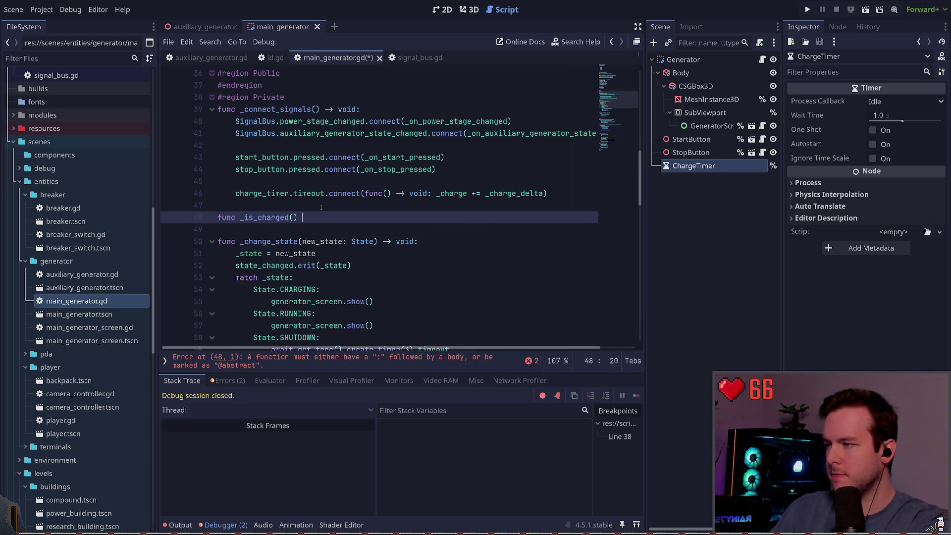
text(:)
key(Return)
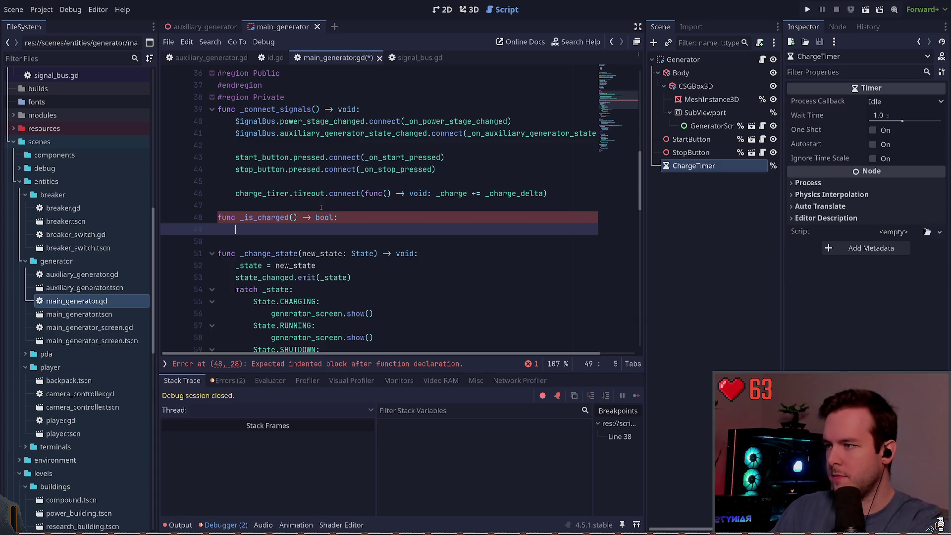
key(ctrl+shift+k)
key(ctrl+shift+k)
key(Up)
key(Up)
key(ctrl+s)
key(ctrl+Right)
key(ctrl+Right)
key(ctrl+Right)
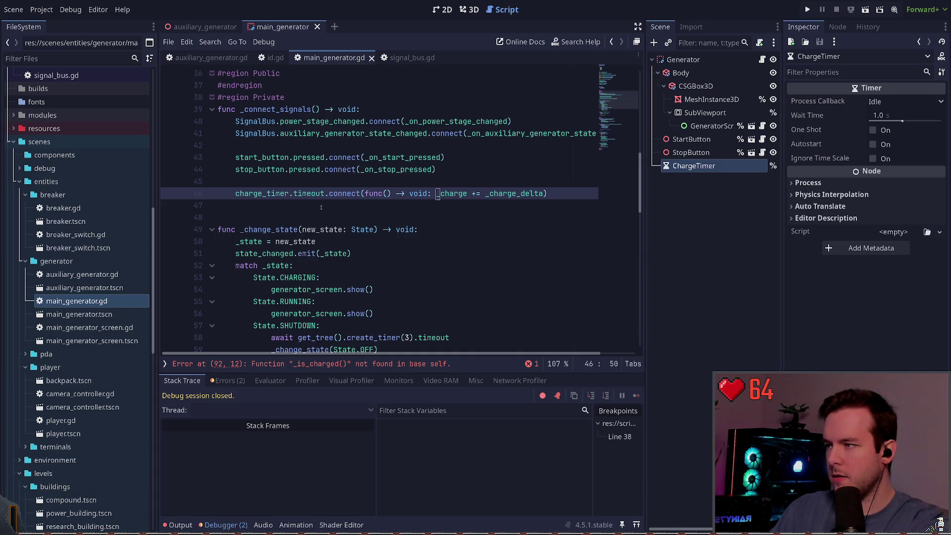
- Connect the charge timer's timeout to _charge_capacitor instead of the inline increment callback
key(ctrl+Delete)
key(ctrl+Delete)
key(ctrl+Delete)
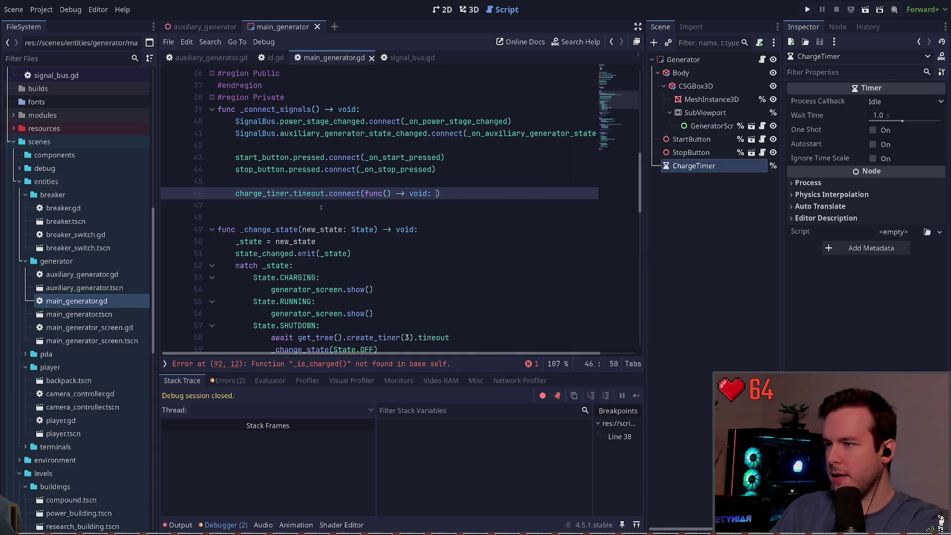
key(BackSpace)
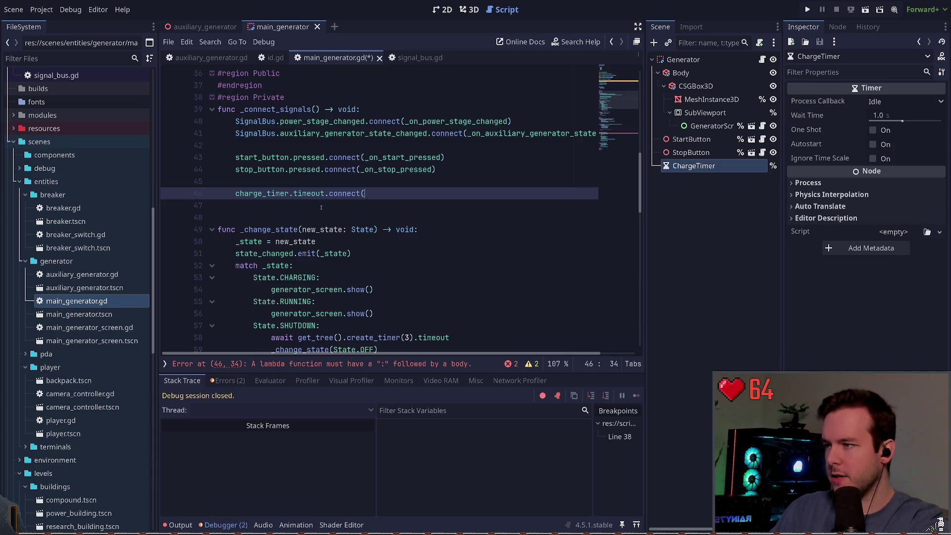
text(_charge_)
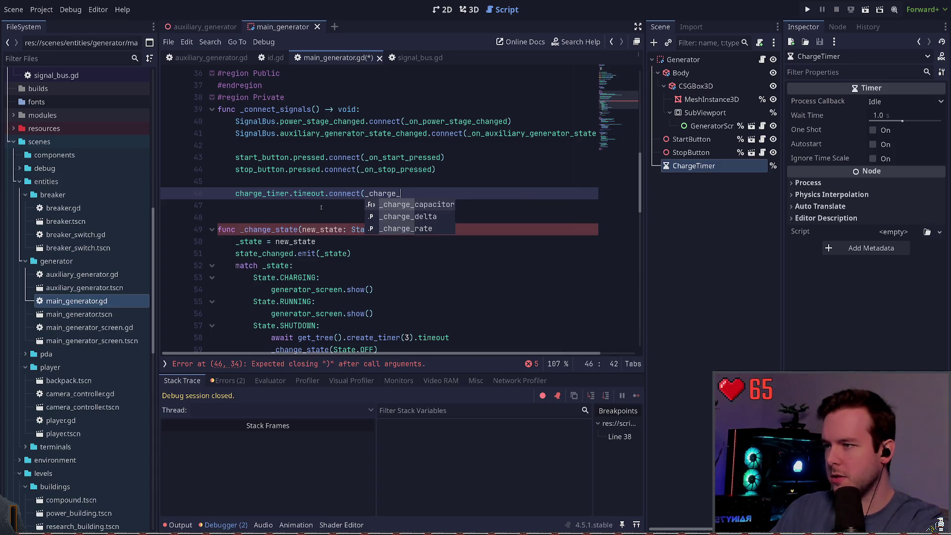
key(Return)
text())
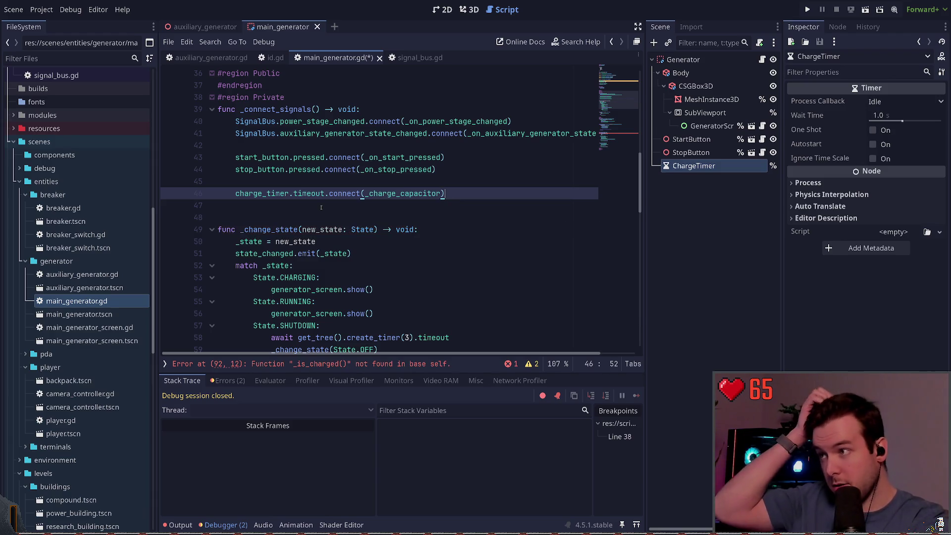
- Move charge_timer.start(_charge_rate) from _charge_capacitor into the RUNNING case
scroll(375, 157, down, 8)
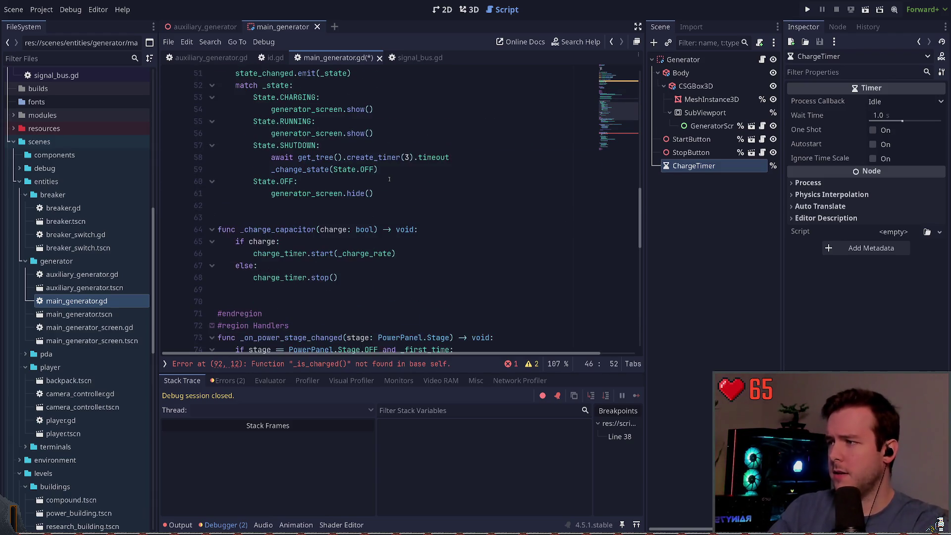
scroll(375, 157, up, 1)
click(249, 157)
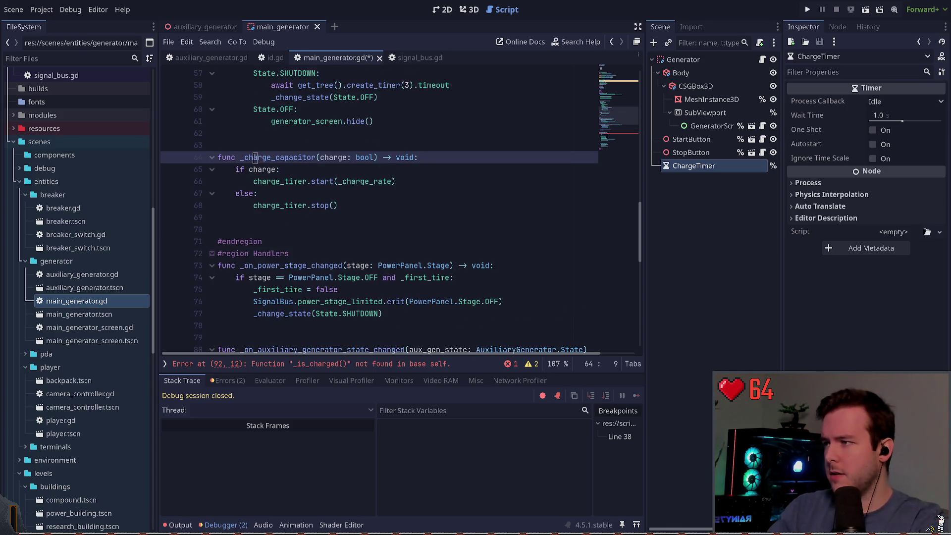
click(245, 157)
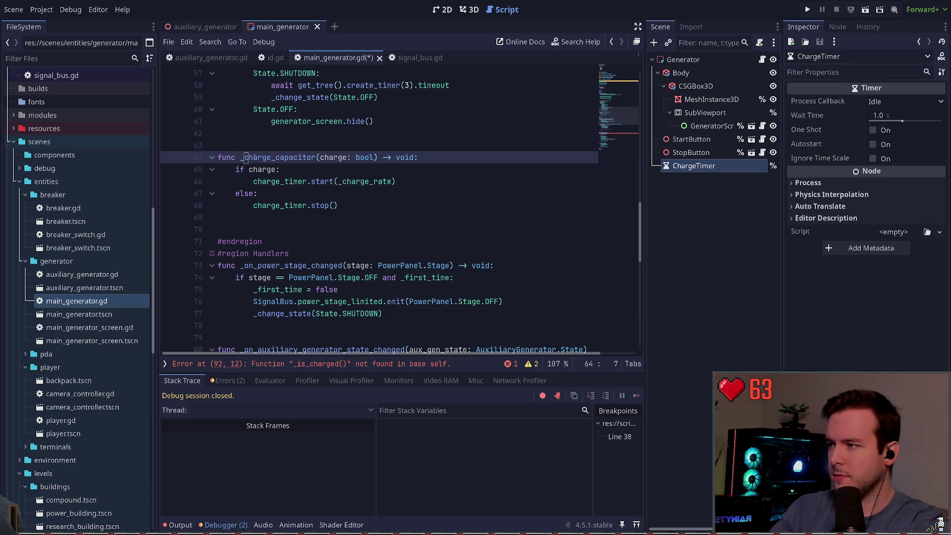
key(Down)
key(Down)
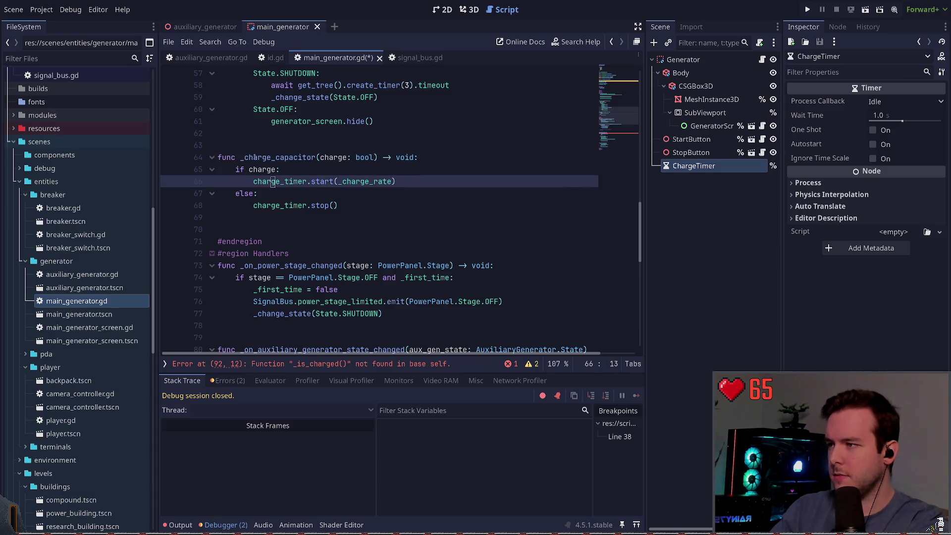
scroll(478, 197, down, 2)
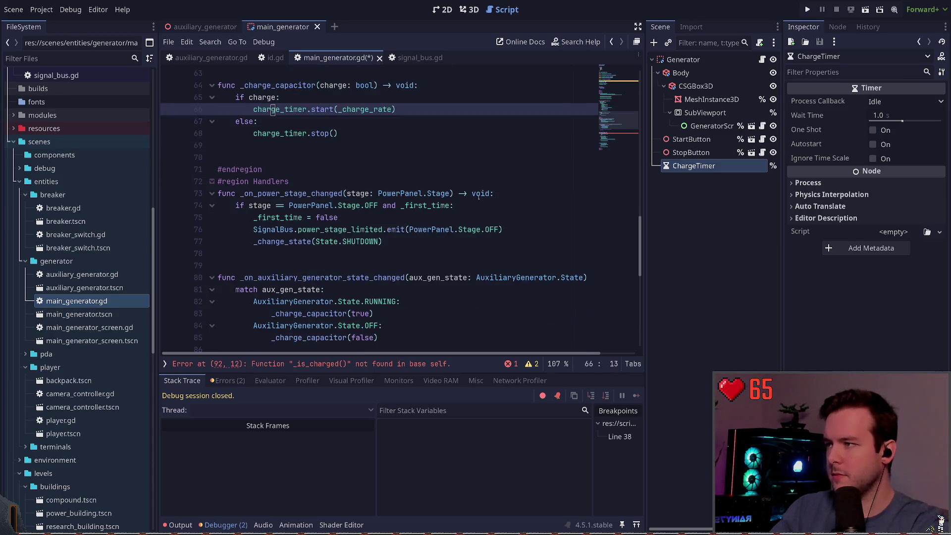
scroll(508, 199, down, 1)
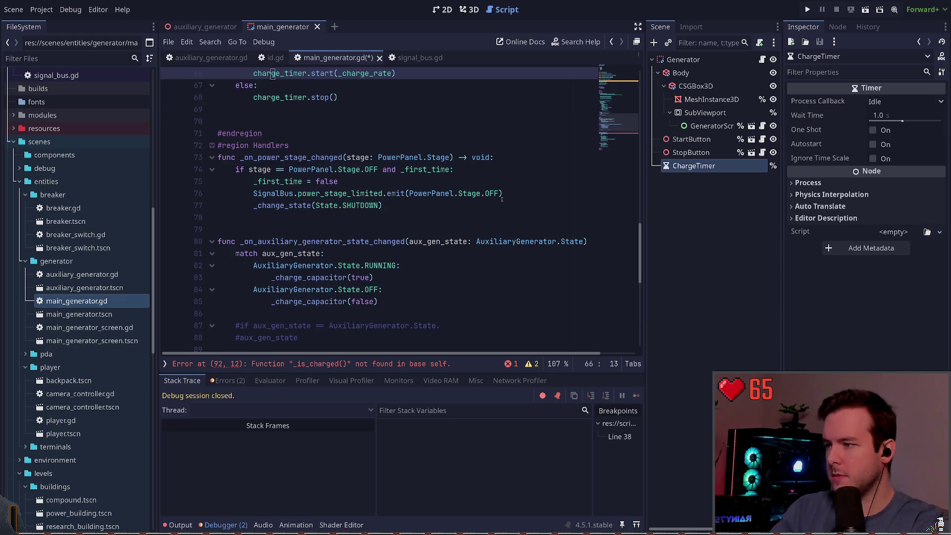
key(ctrl+x)
key(Down)
key(Down)
key(Down)
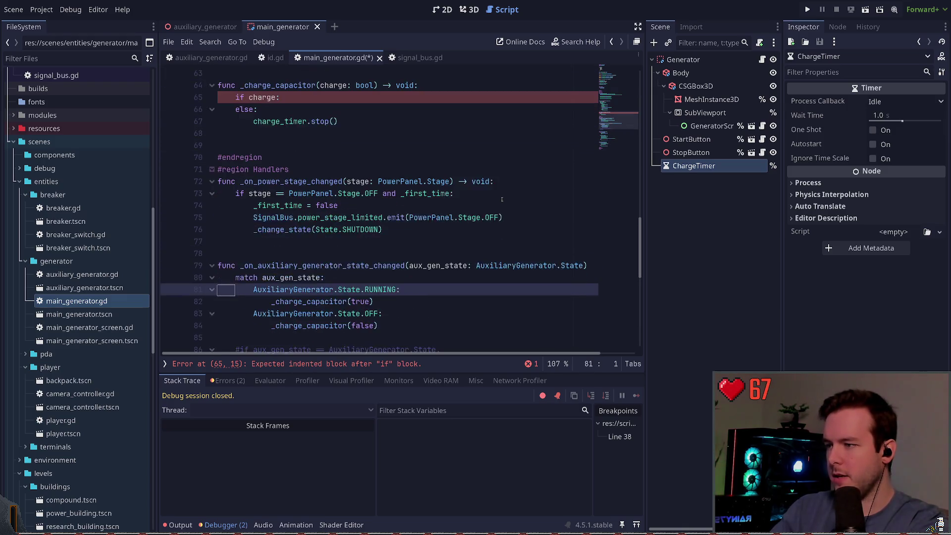
key(ctrl+v)
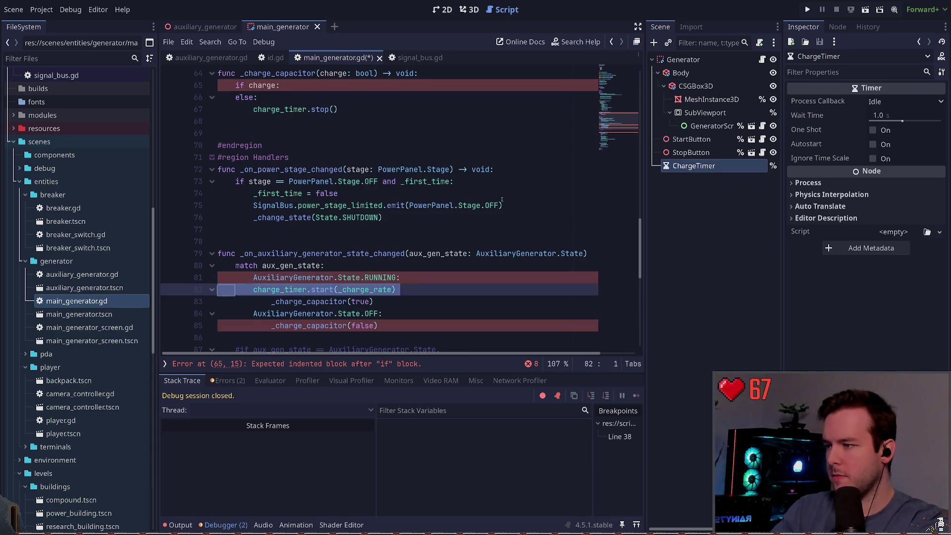
key(Tab)
key(Up)
key(Up)
key(Up)
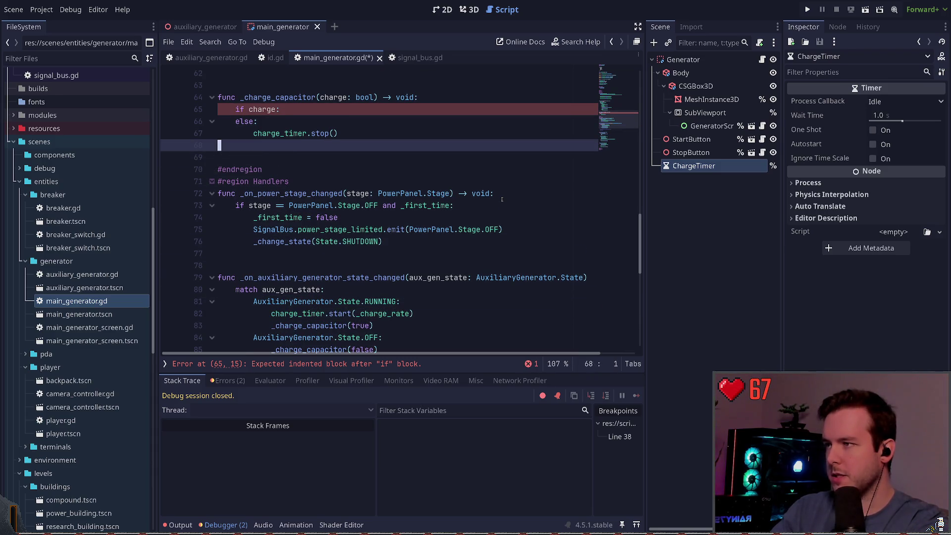
- Move the timer stop out of _charge_capacitor as charge_timer.stop() in the OFF case
key(Up)
key(ctrl+x)
key(Down)
scroll(502, 199, down, 2)
key(Down)
key(Down)
key(Down)
key(End)
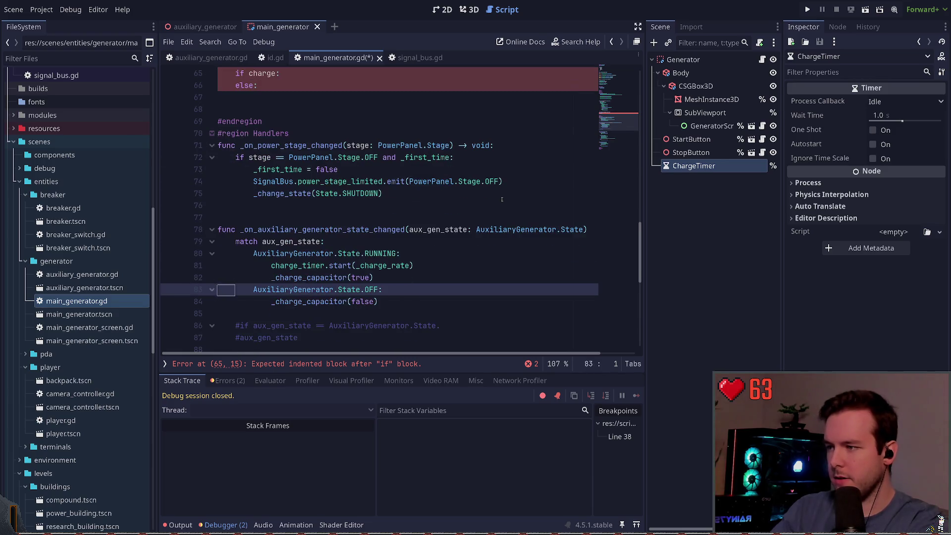
key(Return)
text(charge_timer.stop())
- Delete the old _charge_capacitor(true) and _charge_capacitor(false) calls from the match cases
key(Down)
key(ctrl+shift+k)
key(Up)
key(Up)
key(Up)
key(ctrl+shift+k)
- Strip the charge parameter and if/else branches from _charge_capacitor
scroll(469, 200, up, 4)
click(219, 170)
click(334, 182)
key(ctrl+Delete)
key(ctrl+Delete)
key(ctrl+Delete)
key(Down)
key(ctrl+shift+k)
key(ctrl+shift+k)
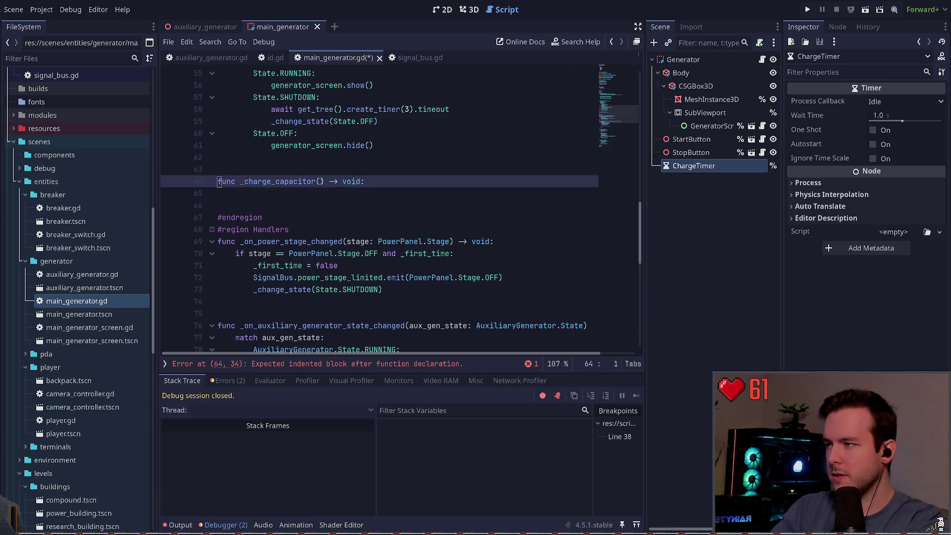
- Write _charge += _charge_delta in _charge_capacitor, then try and discard a clampf line
text(_)
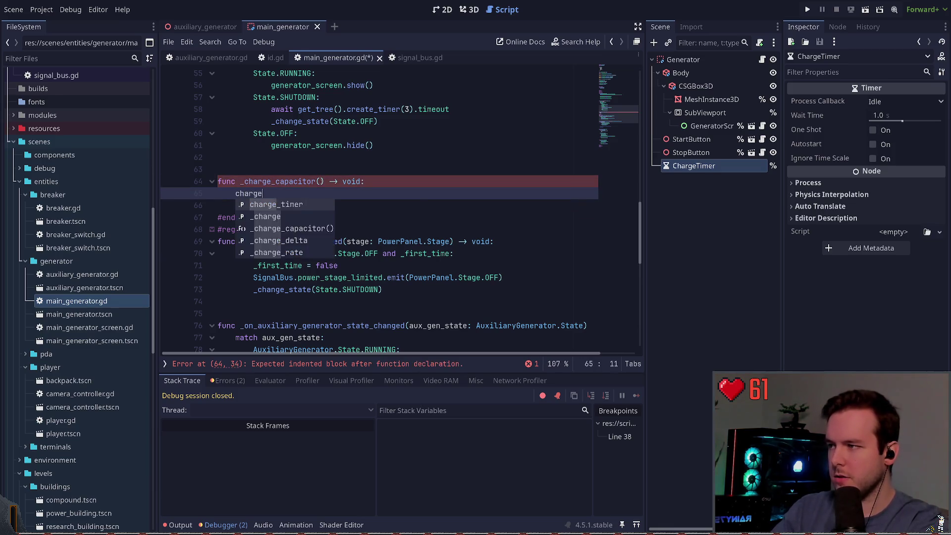
text(charge += )
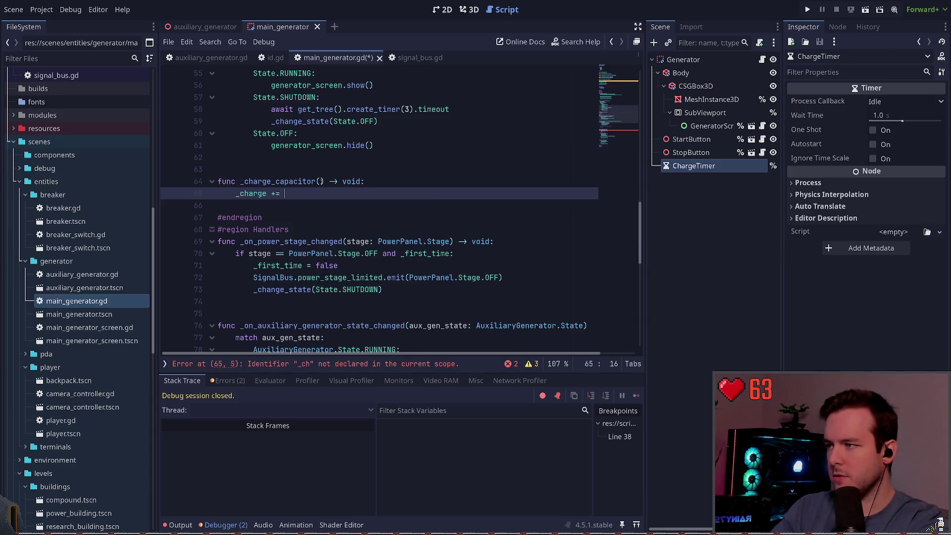
text(_charge_delta)
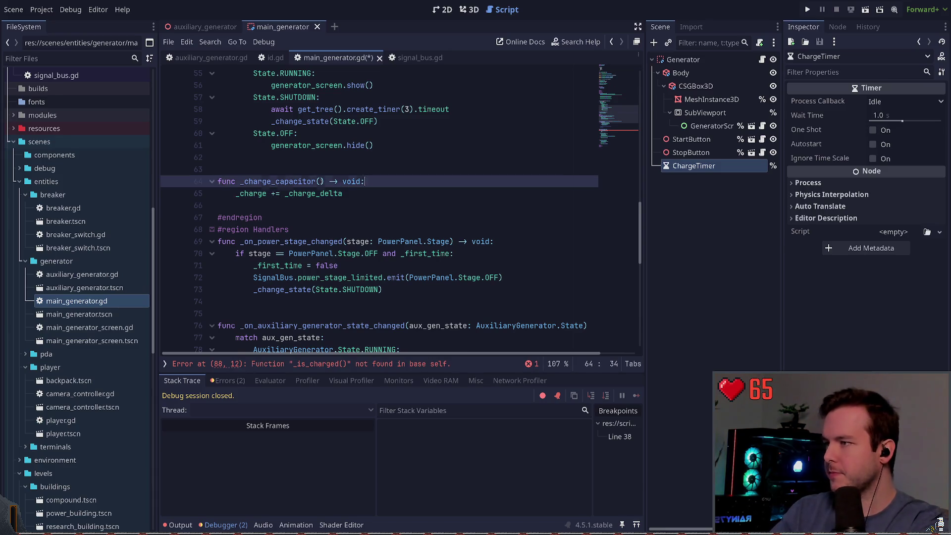
key(ctrl+shift+Return)
text(_cha)
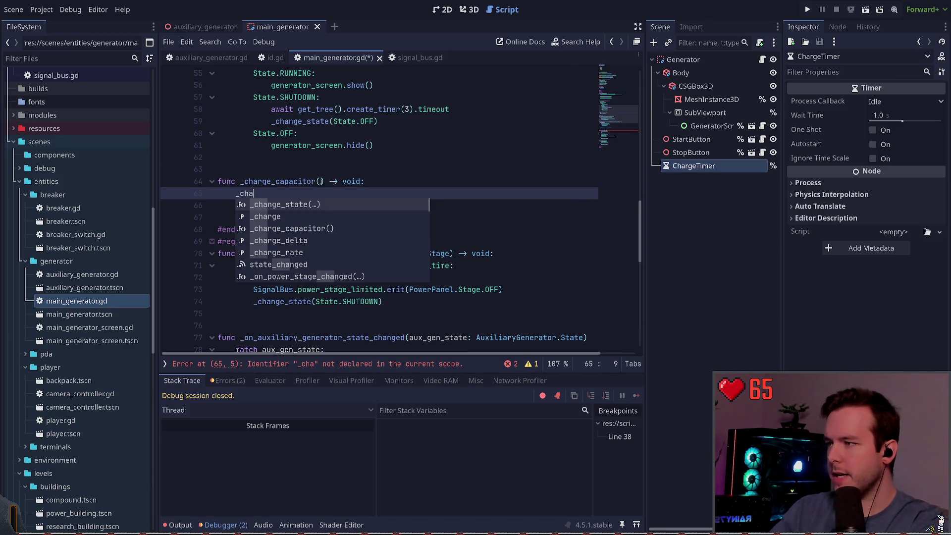
key(ctrl+z)
key(ctrl+shift+Return)
text(clam)
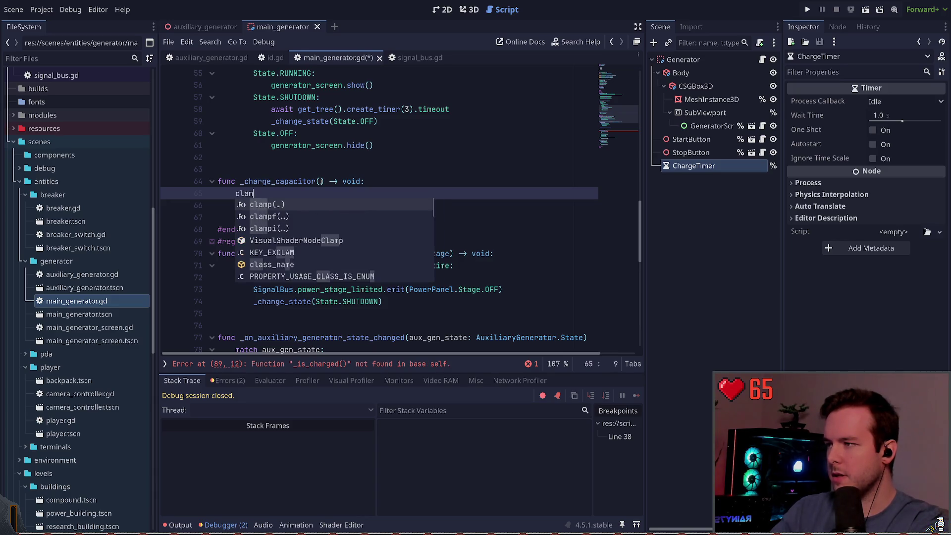
key(BackSpace)
key(BackSpace)
key(BackSpace)
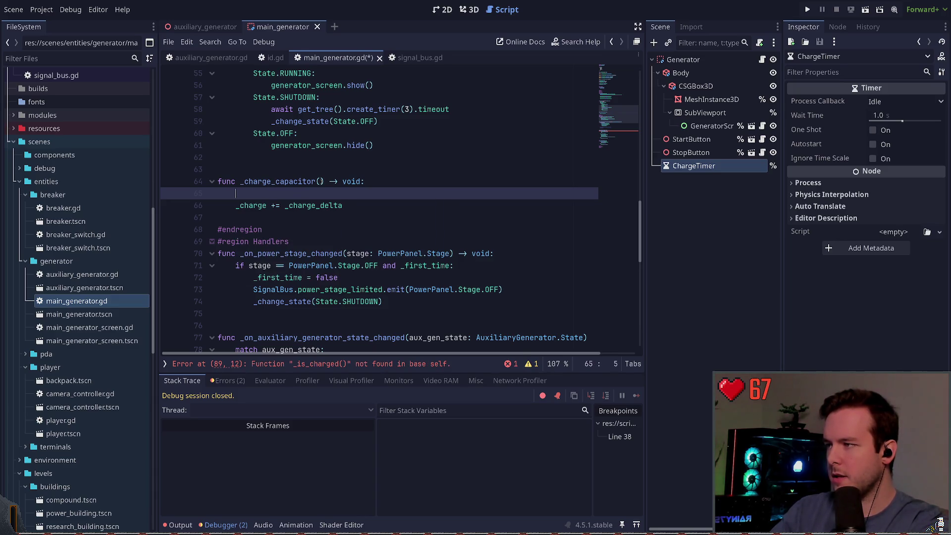
text(lamp)
key(Down)
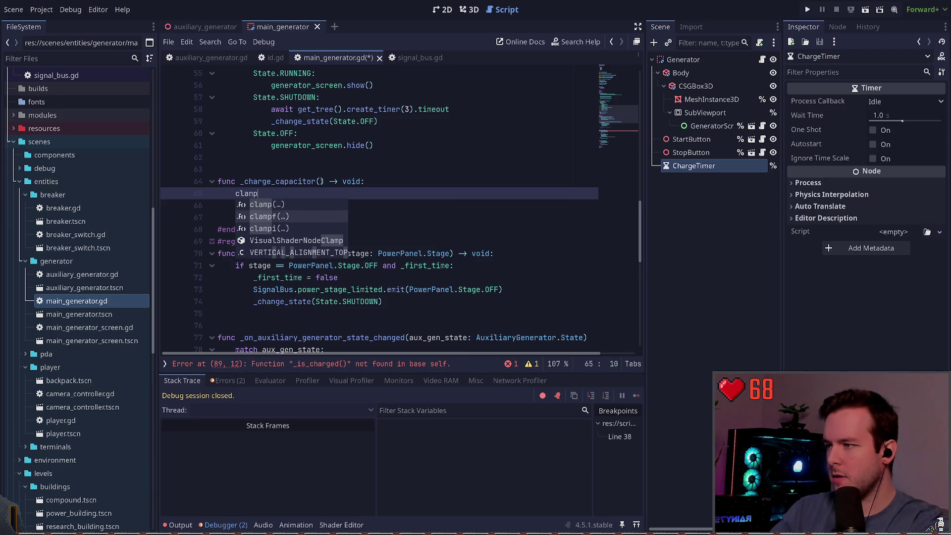
key(Return)
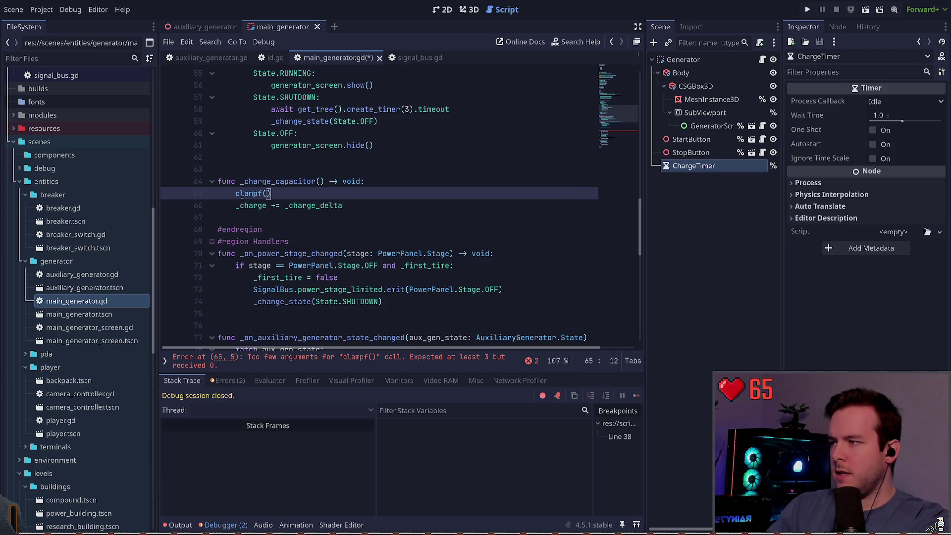
key(ctrl+x)
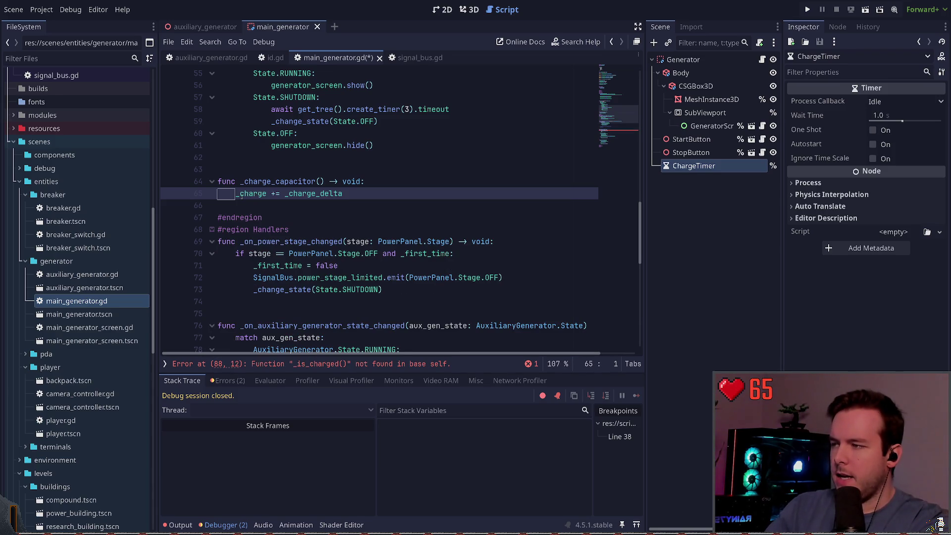
- Replace the increment with _charge = min(_max_charge, _charge + _charge_delta) and save
key(ctrl+shift+Return)
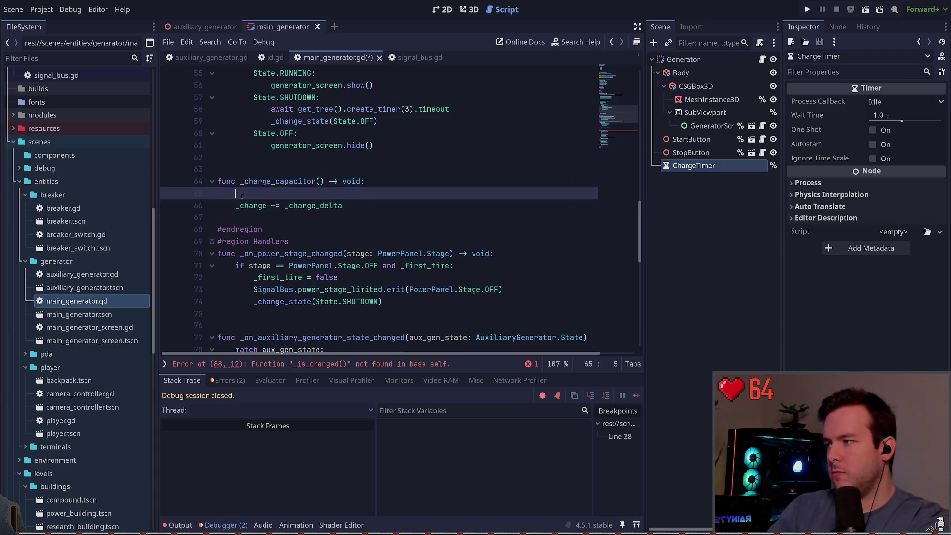
text(chargen.)
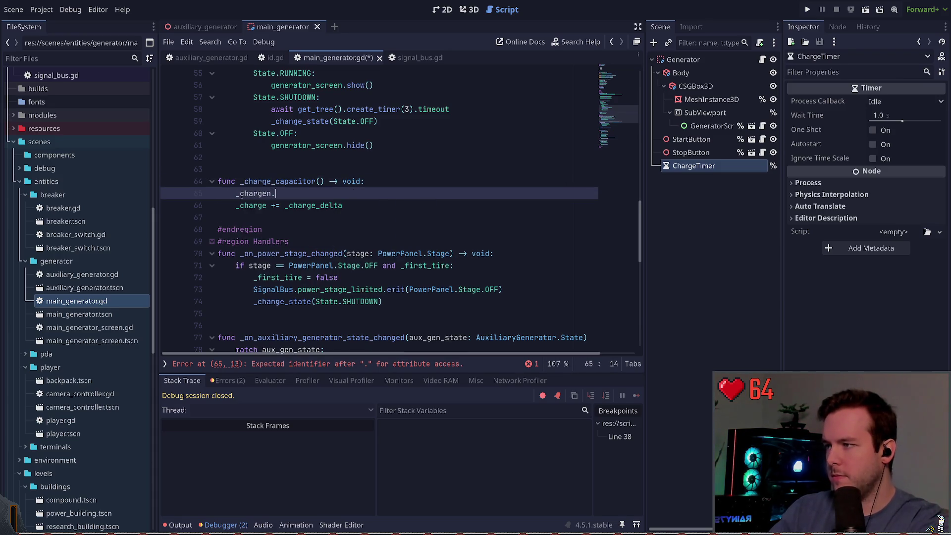
text(.a)
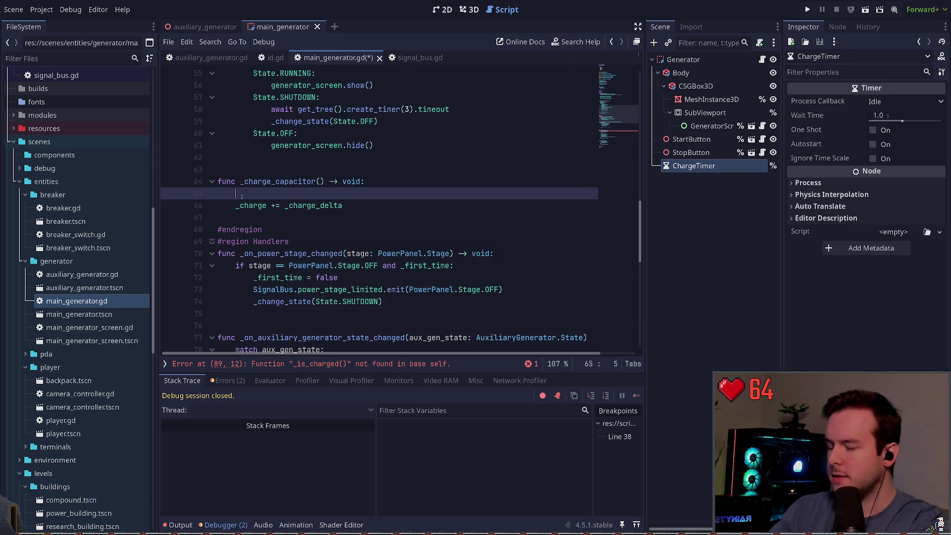
text(_charge.)
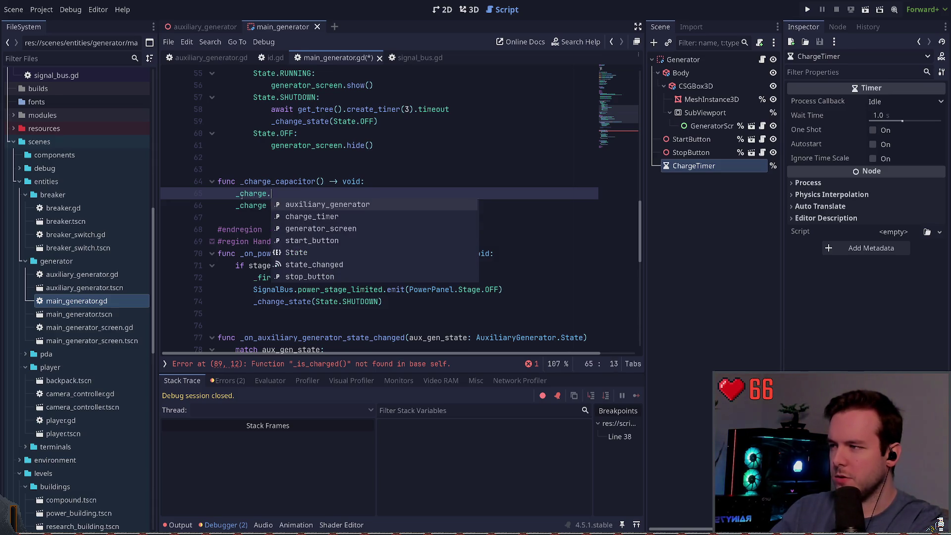
key(Escape)
text(= )
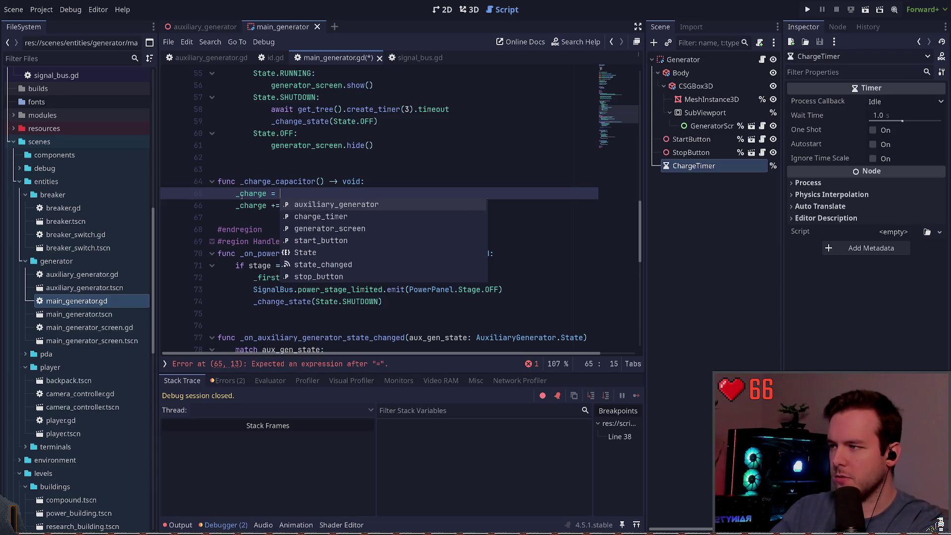
text(min()
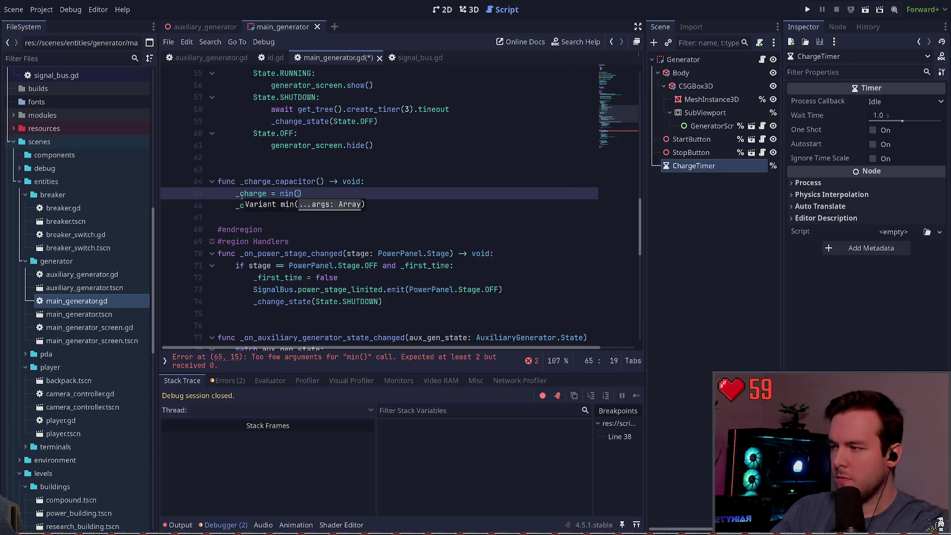
key(Escape)
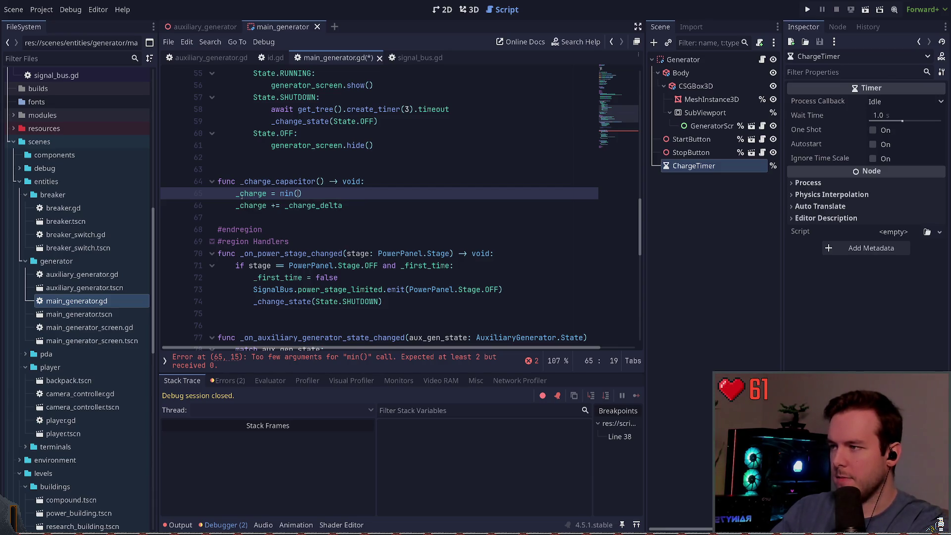
text(_max_charge)
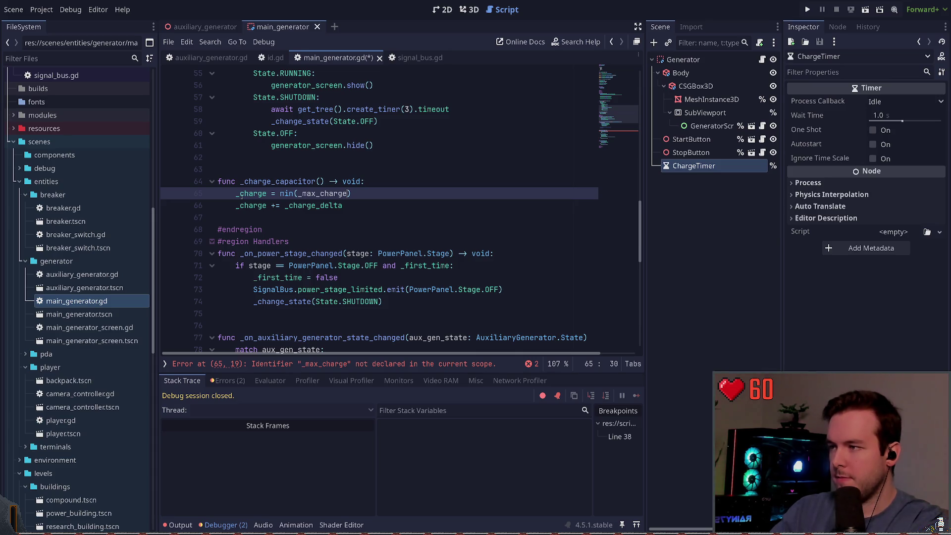
text(, )
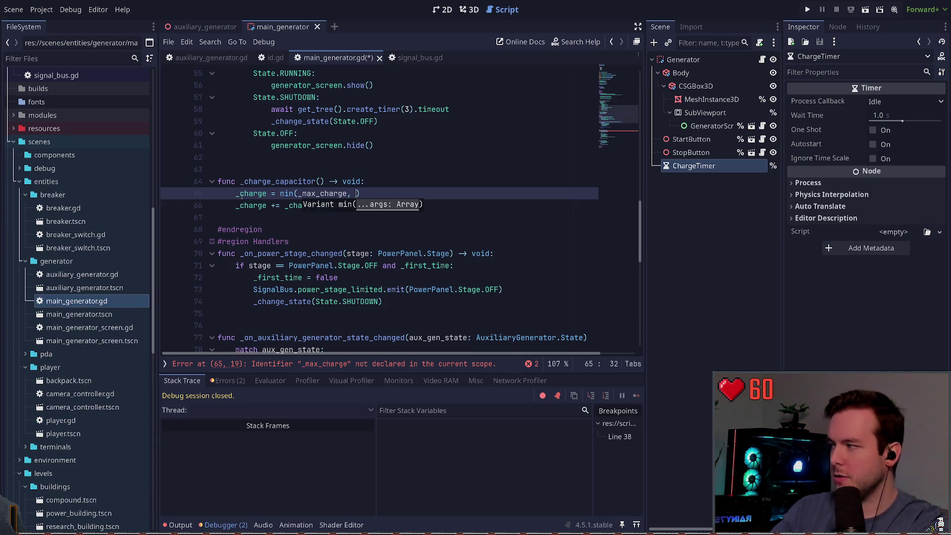
text(_charge )
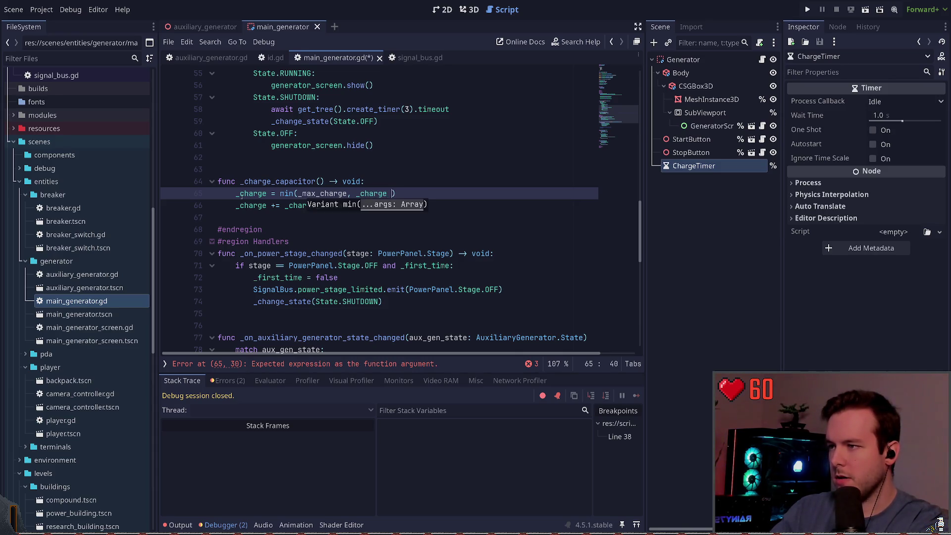
text(+ _ch)
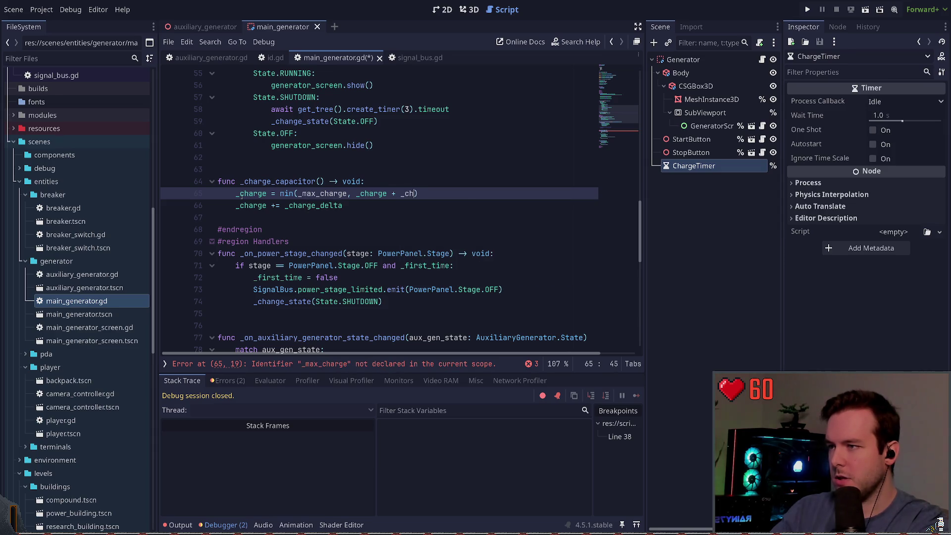
text(_delta)
click(218, 205)
key(shift+End)
key(BackSpace)
key(ctrl+s)
key(Return)
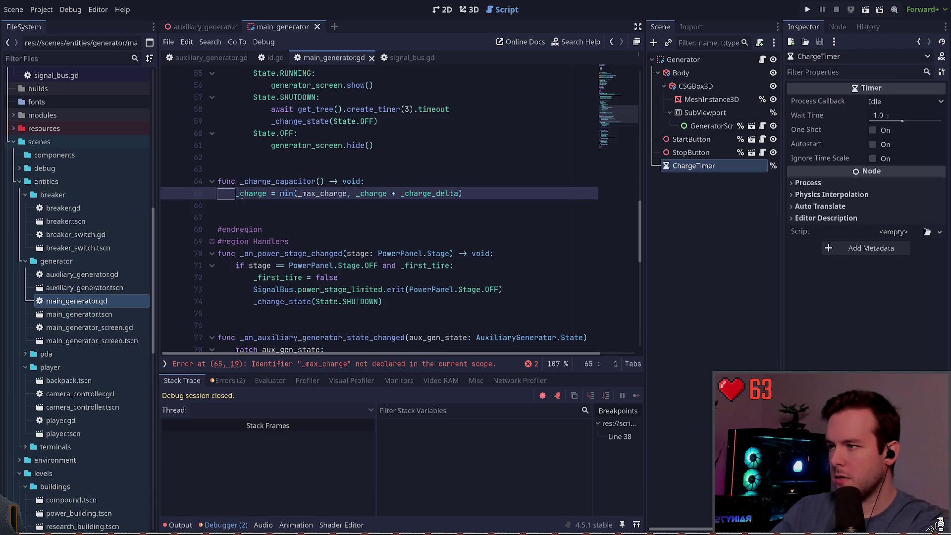
- Start an 'if _charge == charge_max:' block, then delete it, keeping only the capped charge line
text(_charge == )
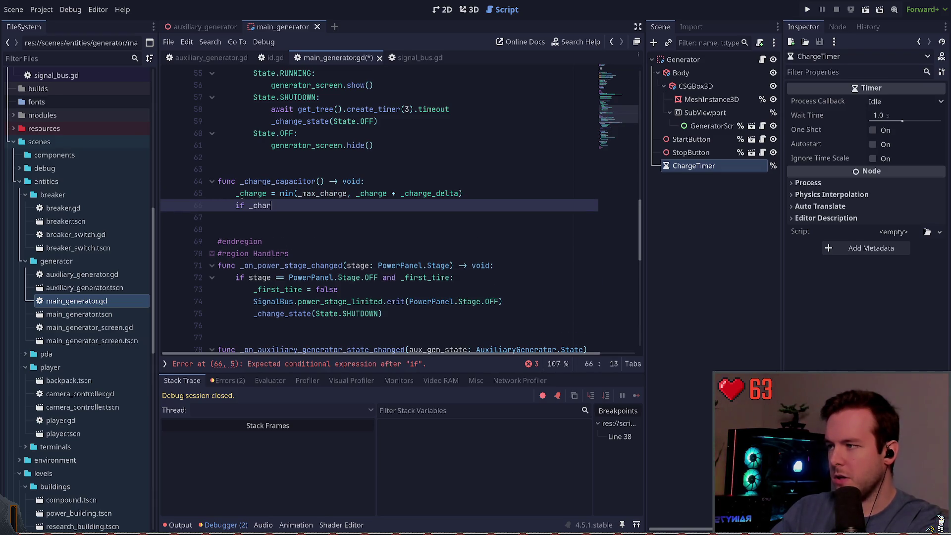
text(_max)
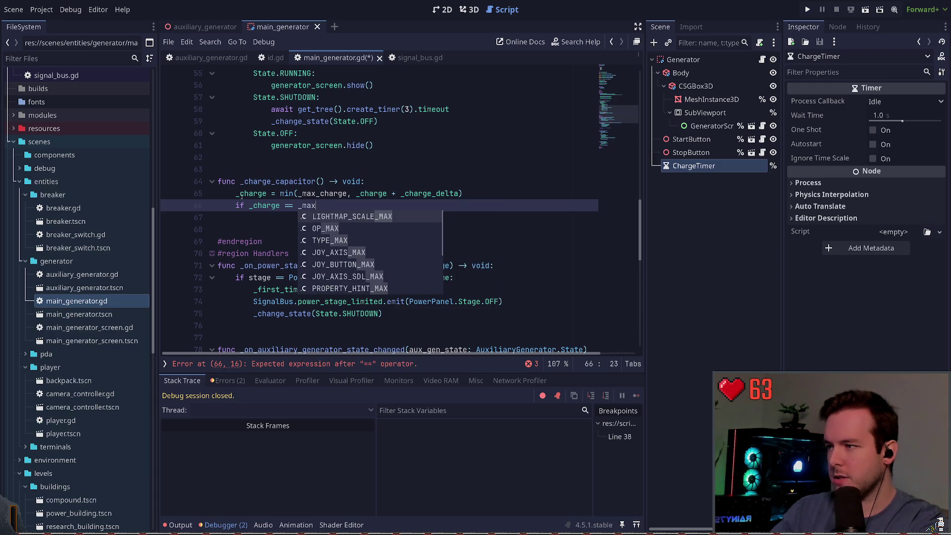
text(_chr)
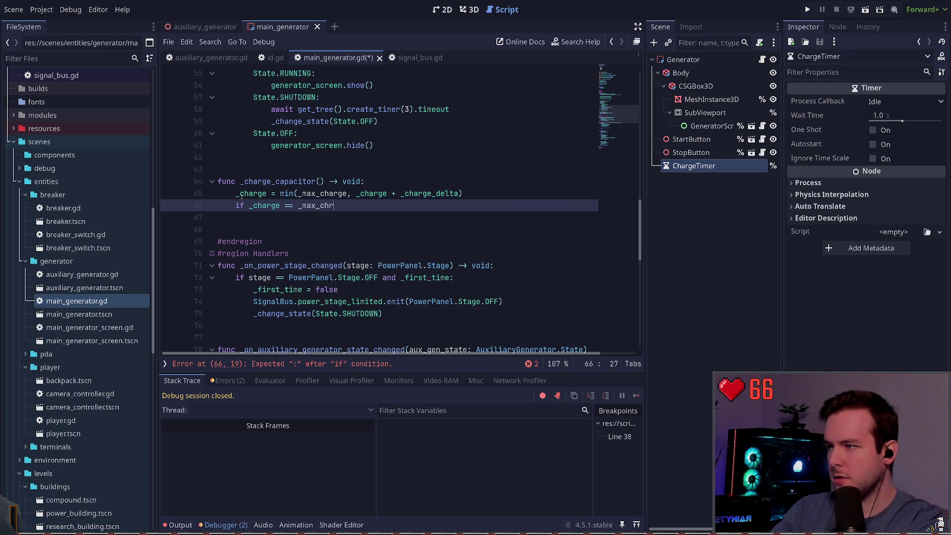
key(BackSpace)
key(BackSpace)
key(BackSpace)
text(charge_max:)
key(Return)
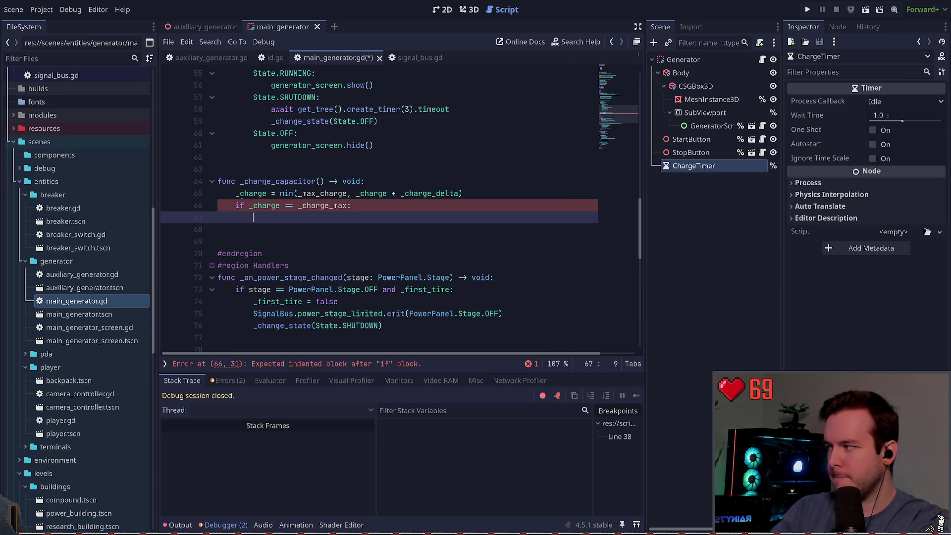
text(_chare)
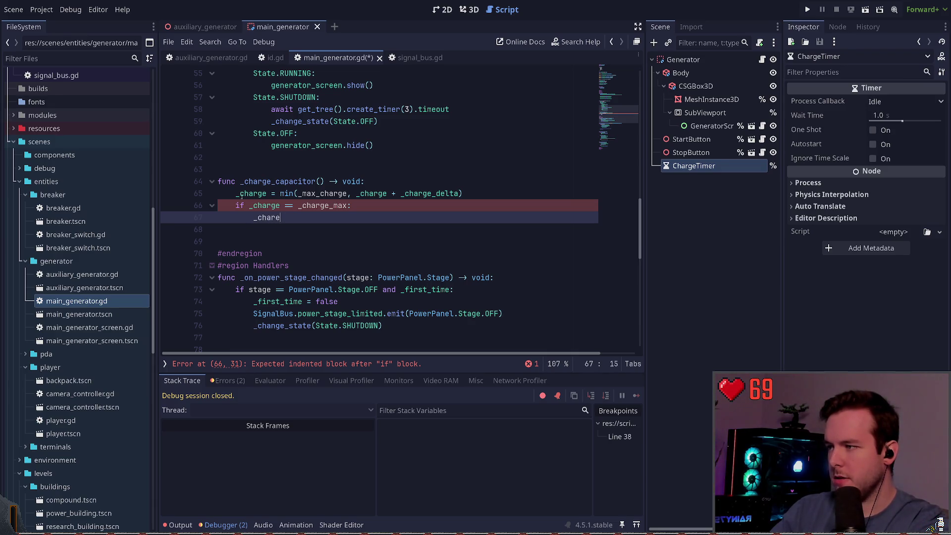
key(BackSpace)
text(ge)
key(BackSpace)
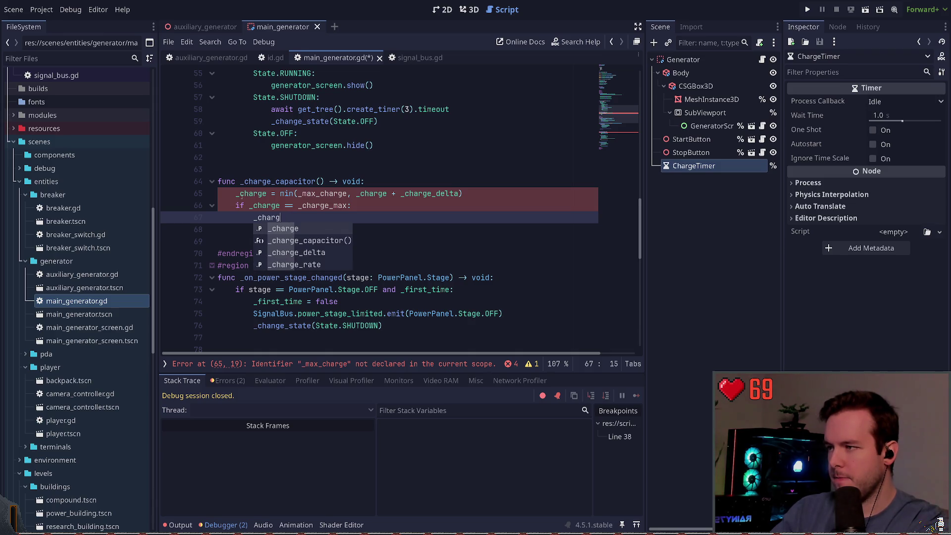
key(Escape)
key(shift+Up)
key(shift+Home)
key(BackSpace)
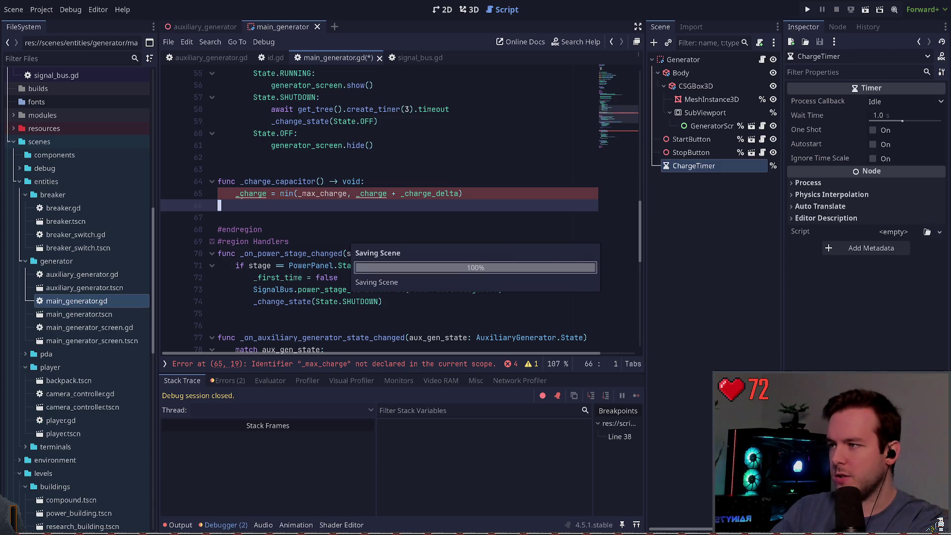
- Save the script, then add and undo an _update call below the charge line
key(Up)
key(Home)
key(ctrl+s)
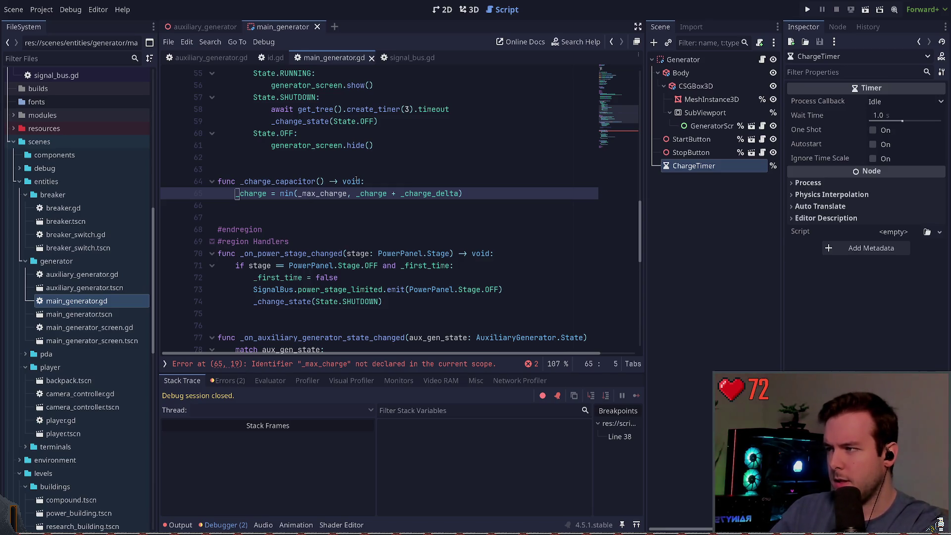
key(End)
key(Return)
text(_updat)
text(c)
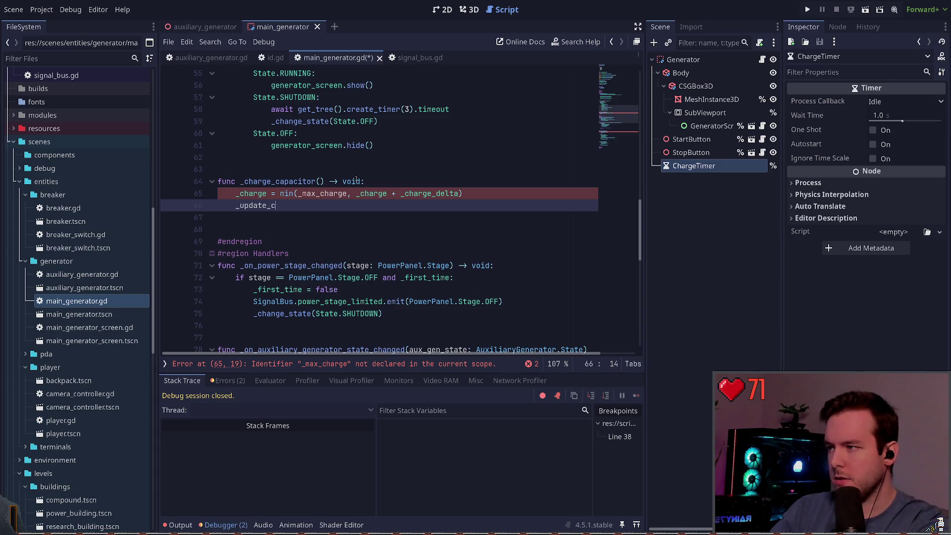
text(()
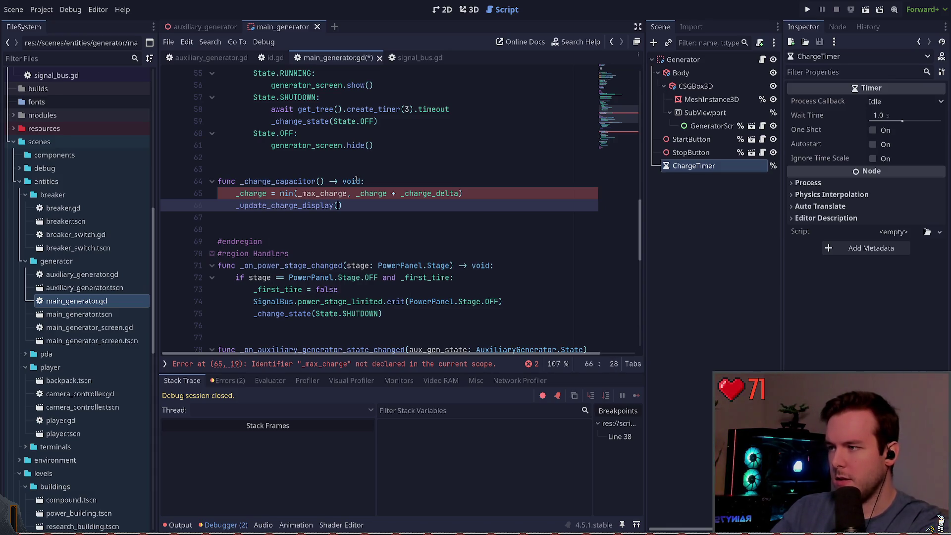
key(ctrl+z)
key(ctrl+z)
key(ctrl+z)
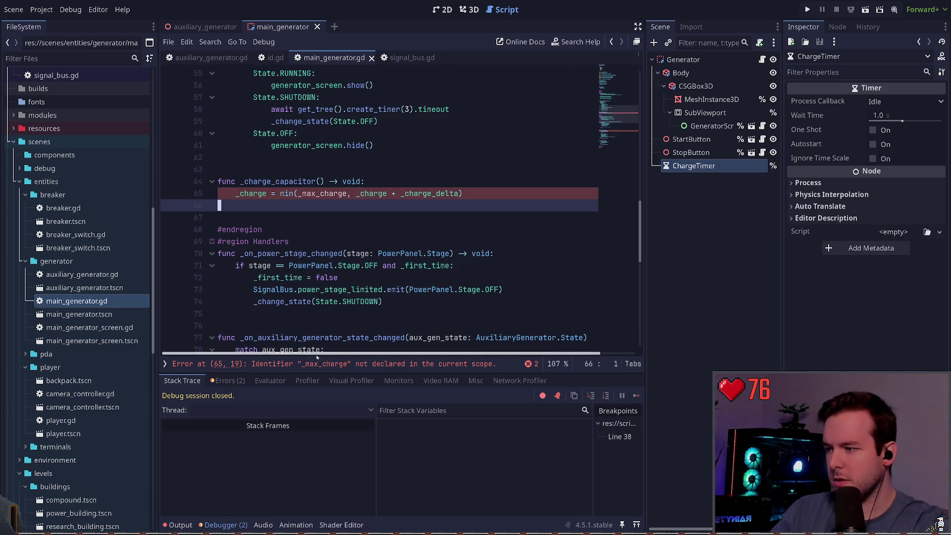
click(401, 193)
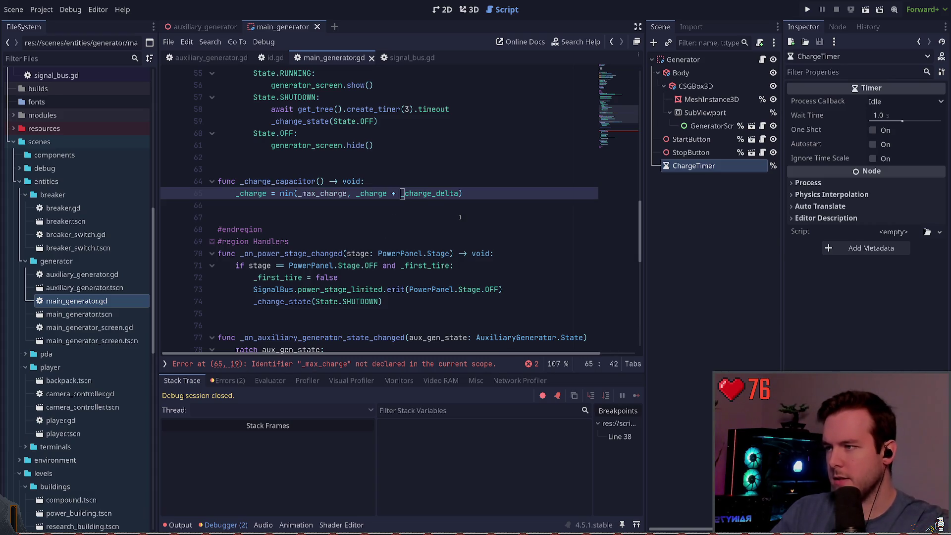
- Declare _charge_max with value 1.0 below the _charge variable and save
double_click(340, 193)
key(ctrl+c)
scroll(328, 248, up, 15)
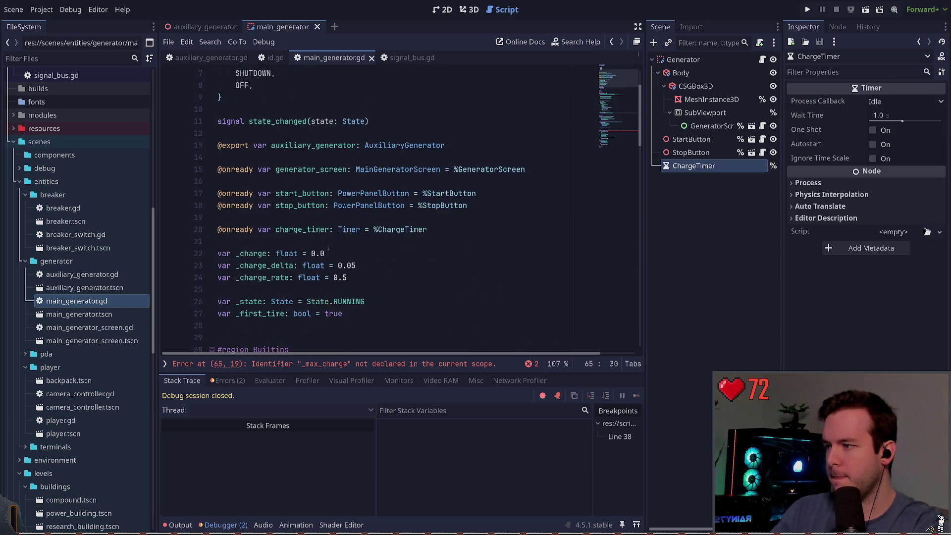
scroll(347, 208, down, 3)
click(385, 157)
key(Return)
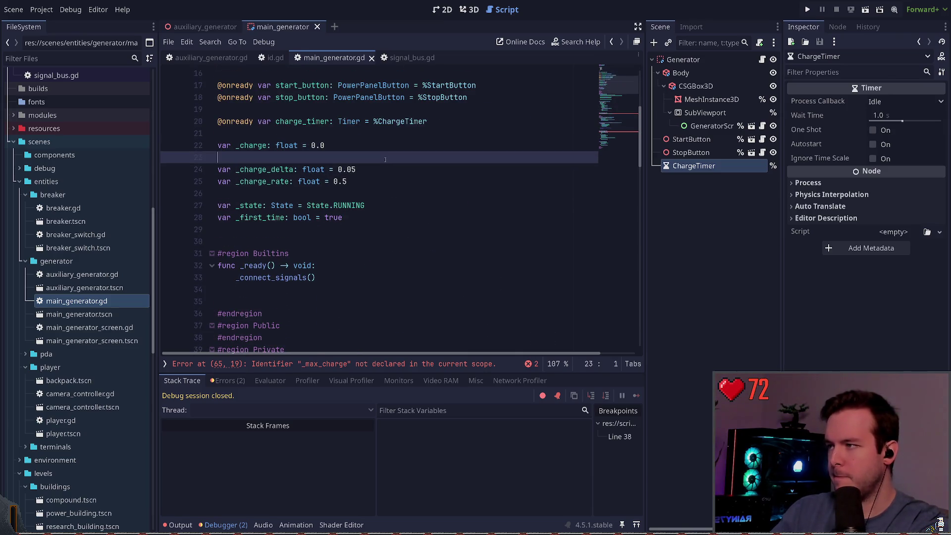
key(ctrl+v)
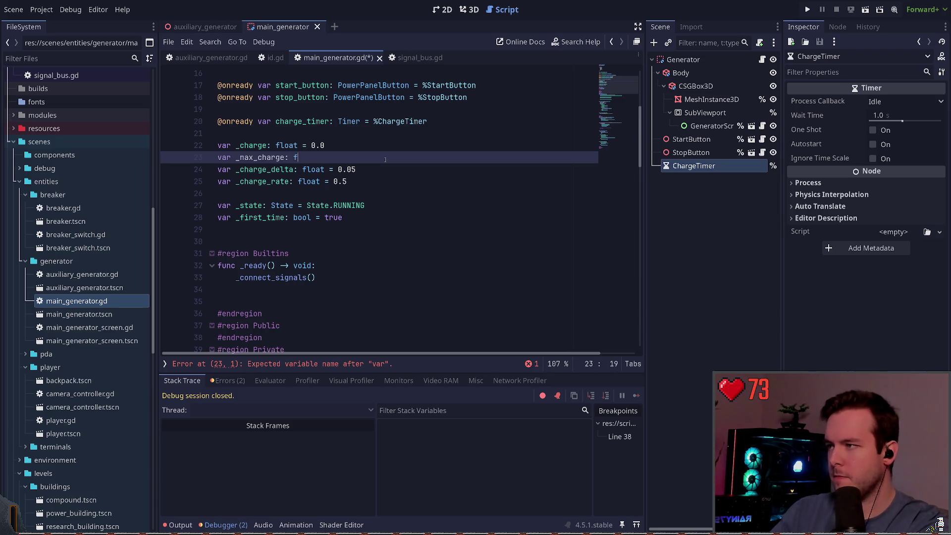
text(=)
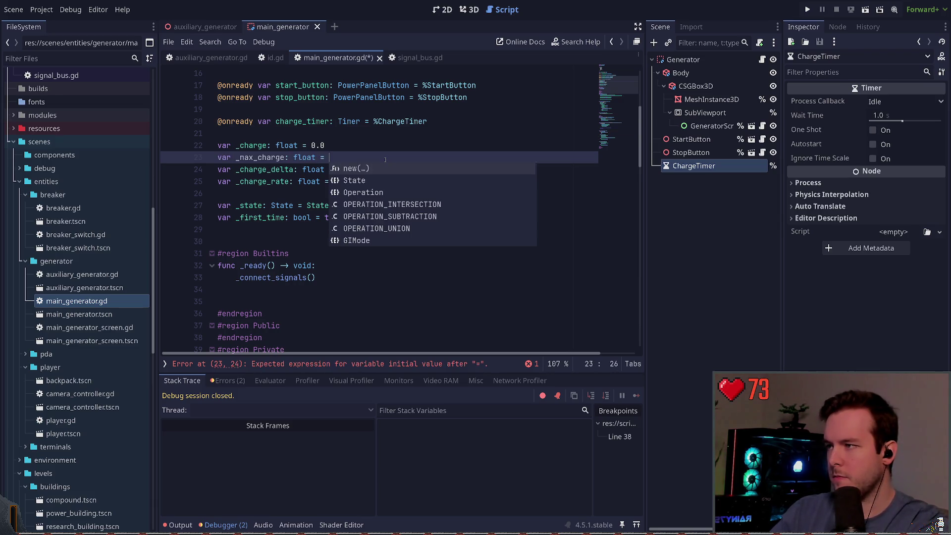
key(Escape)
key(Left)
key(Left)
key(Left)
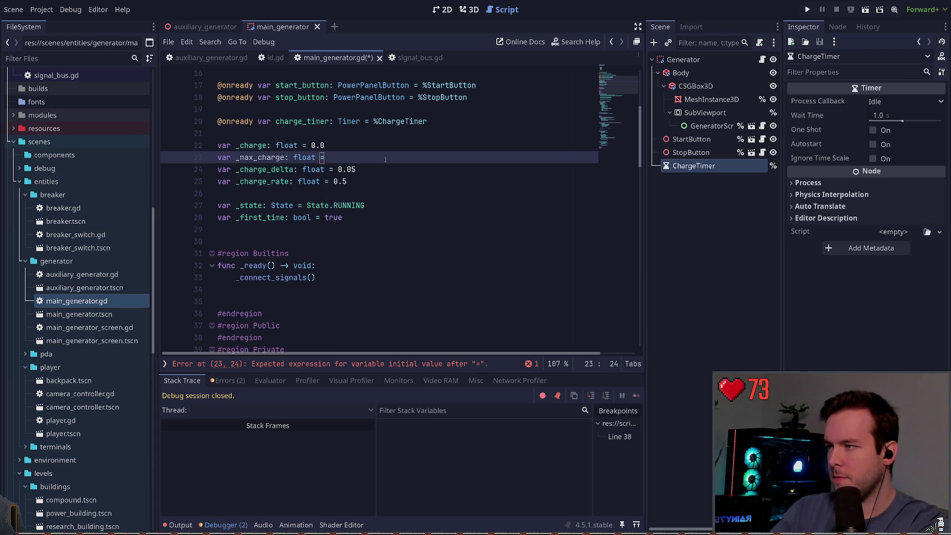
key(Delete)
key(Delete)
key(Delete)
key(Right)
key(Right)
key(Right)
text(_max)
text(1.)
key(ctrl+s)
- Replace the _max_charge reference in _charge_capacitor with _charge_max and save
click(271, 158)
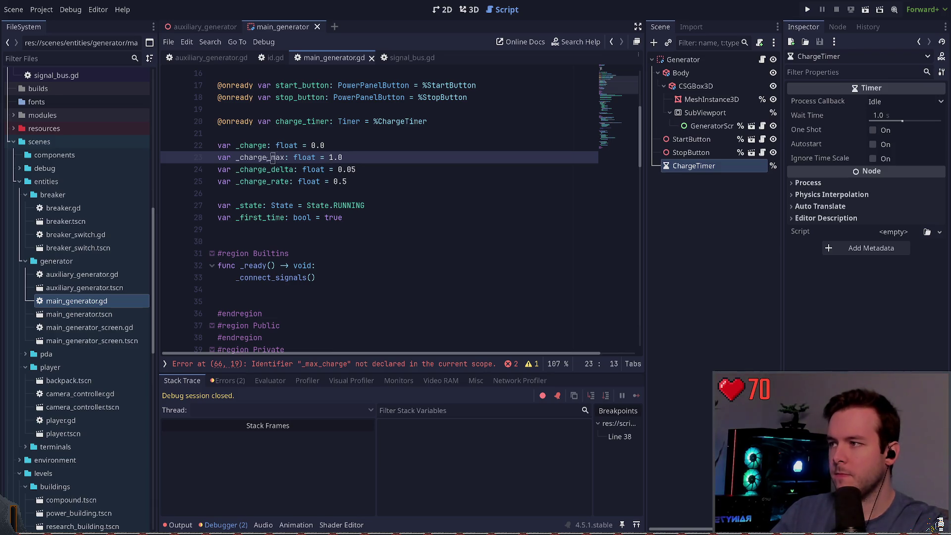
double_click(272, 158)
key(ctrl+c)
click(330, 364)
double_click(322, 205)
key(ctrl+v)
click(322, 217)
key(ctrl+s)
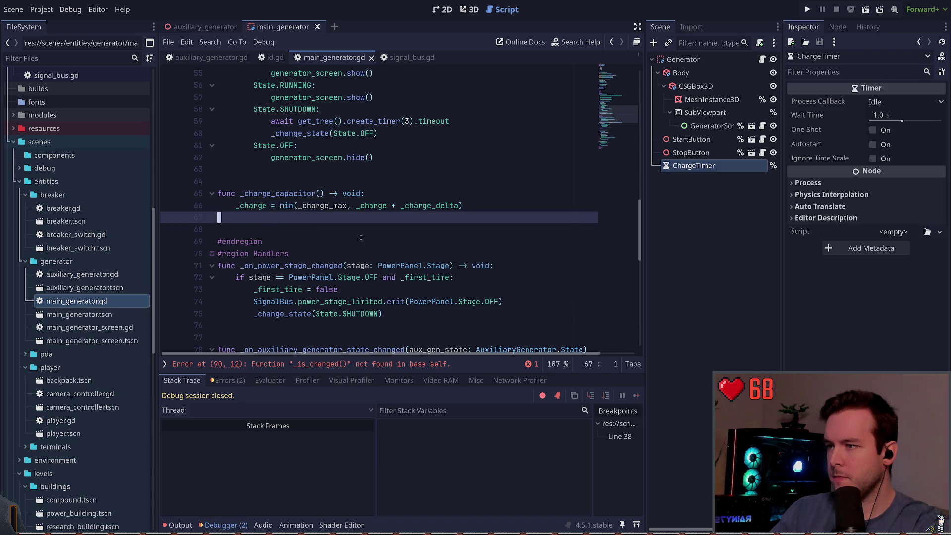
- Locate the undefined _is_charged call reported in _on_start_pressed
click(328, 365)
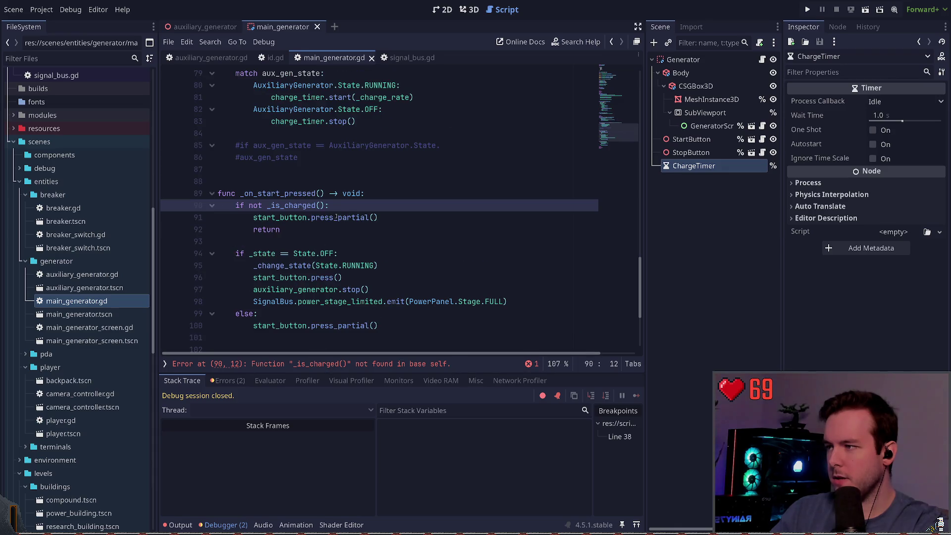
scroll(296, 208, up, 4)
scroll(293, 247, down, 3)
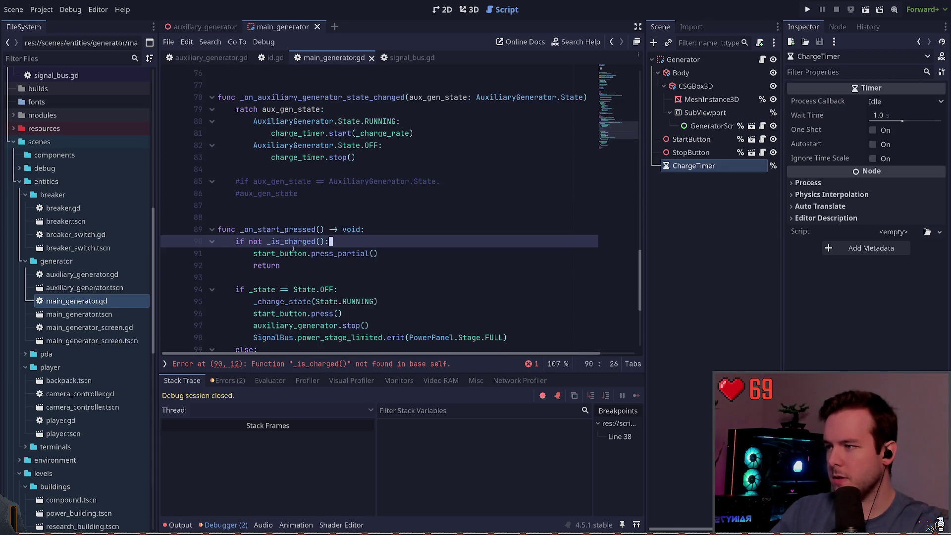
double_click(319, 241)
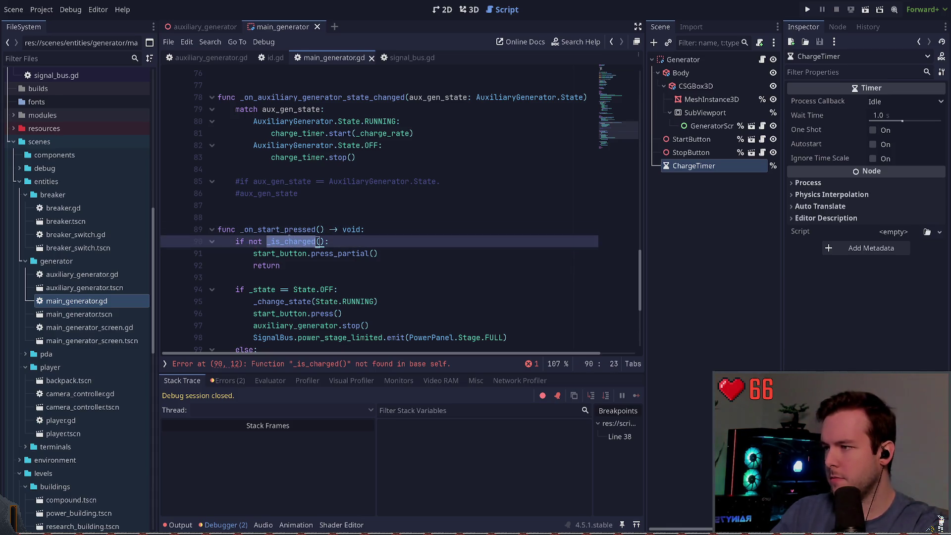
scroll(319, 241, down, 2)
scroll(296, 231, up, 4)
scroll(295, 232, up, 12)
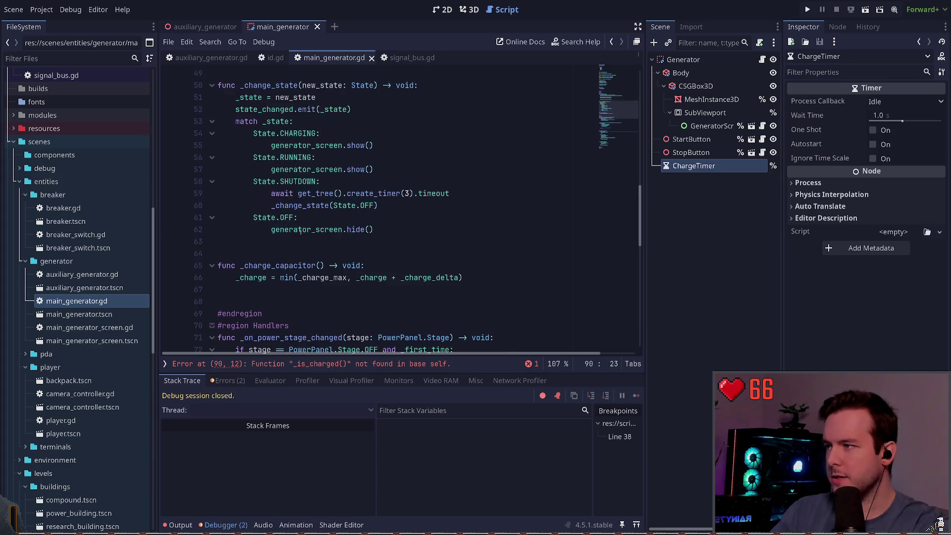
scroll(307, 237, up, 3)
scroll(385, 230, down, 11)
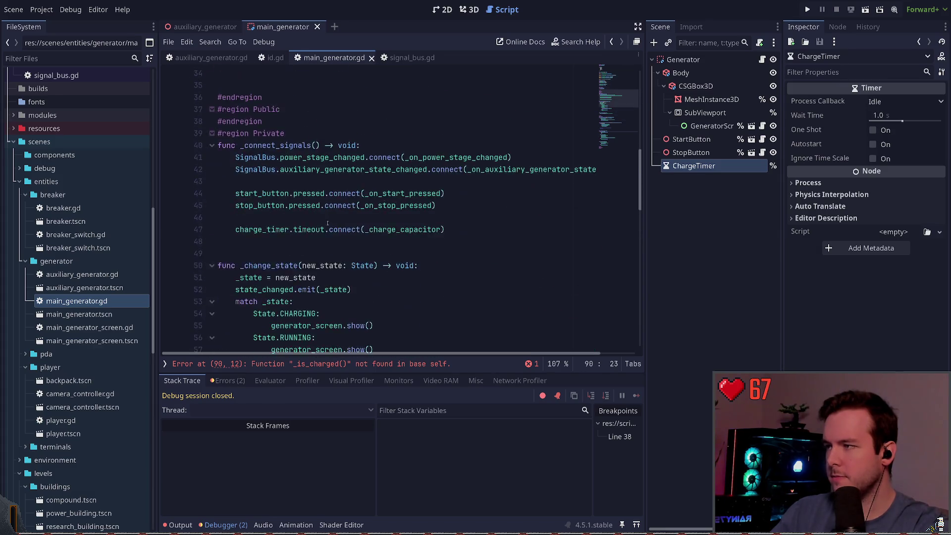
scroll(311, 212, down, 6)
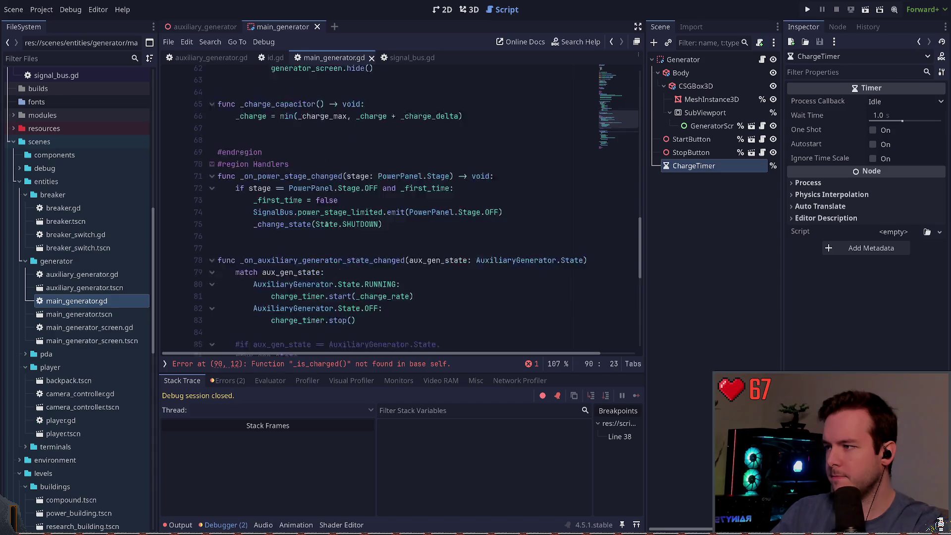
click(272, 241)
double_click(274, 241)
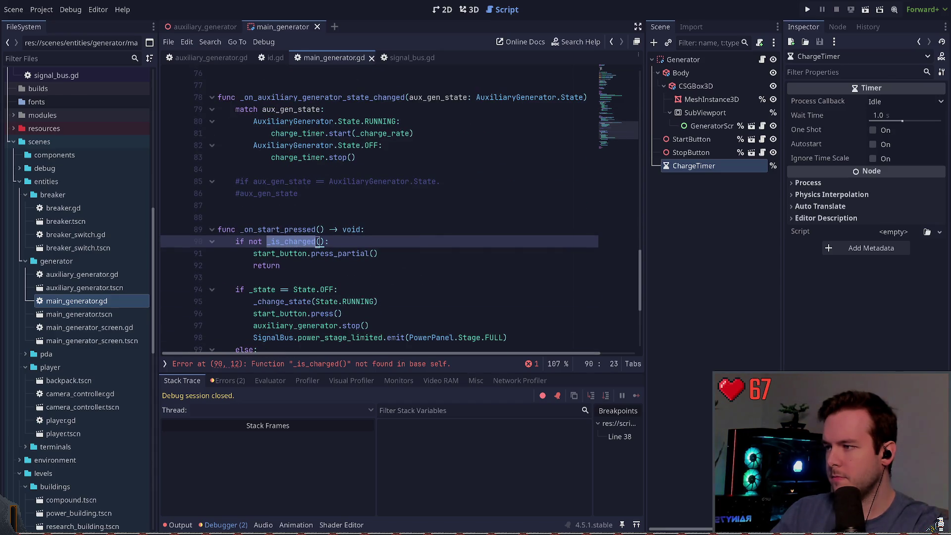
scroll(294, 239, up, 5)
scroll(295, 239, up, 5)
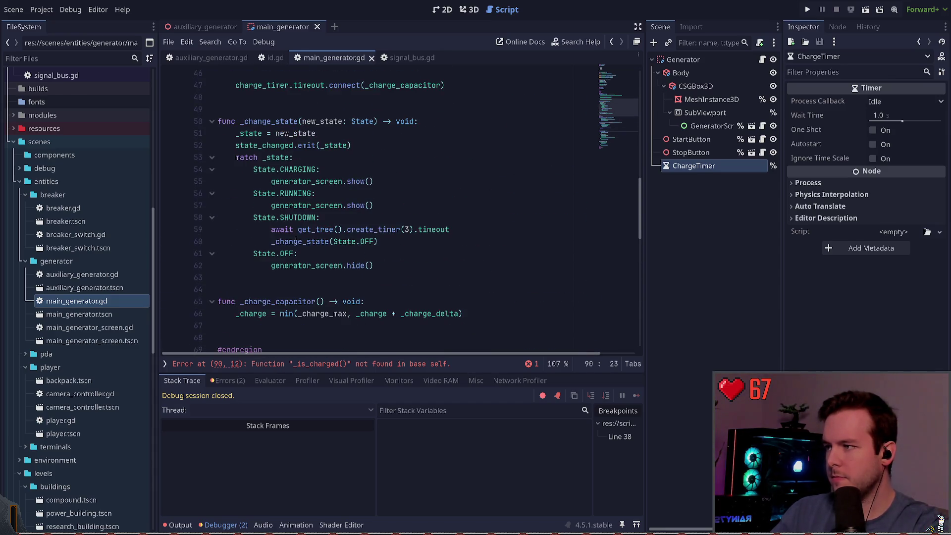
scroll(329, 228, down, 4)
scroll(328, 229, up, 7)
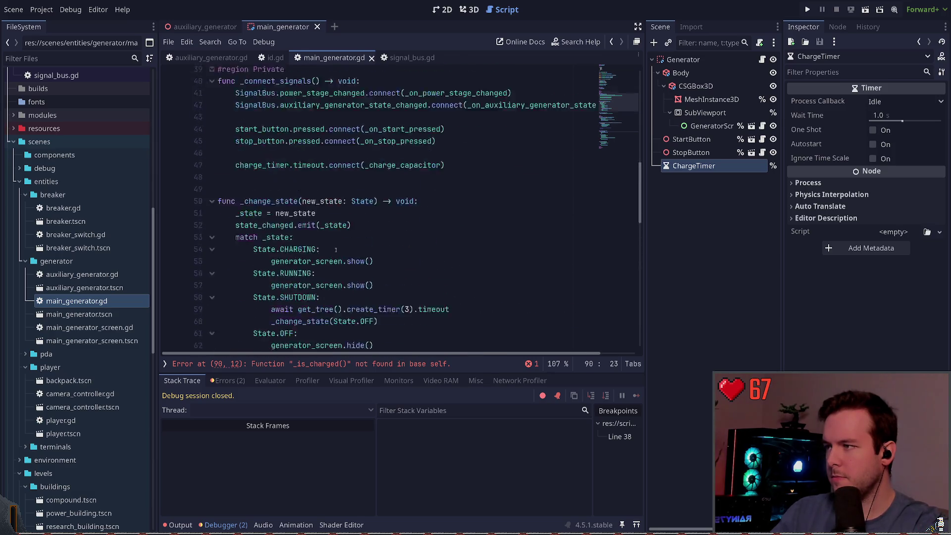
scroll(328, 229, down, 5)
- Add 'func _is_charged() -> bool:' returning _charge == _charge_max below _charge_capacitor, and save
click(328, 228)
key(Up)
key(Return)
text(func _)
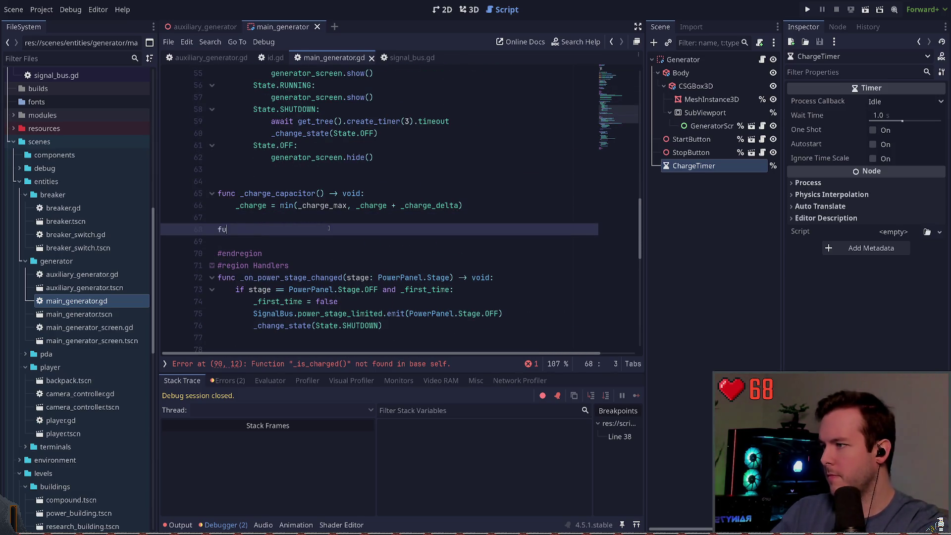
text(is_charged() -> bool)
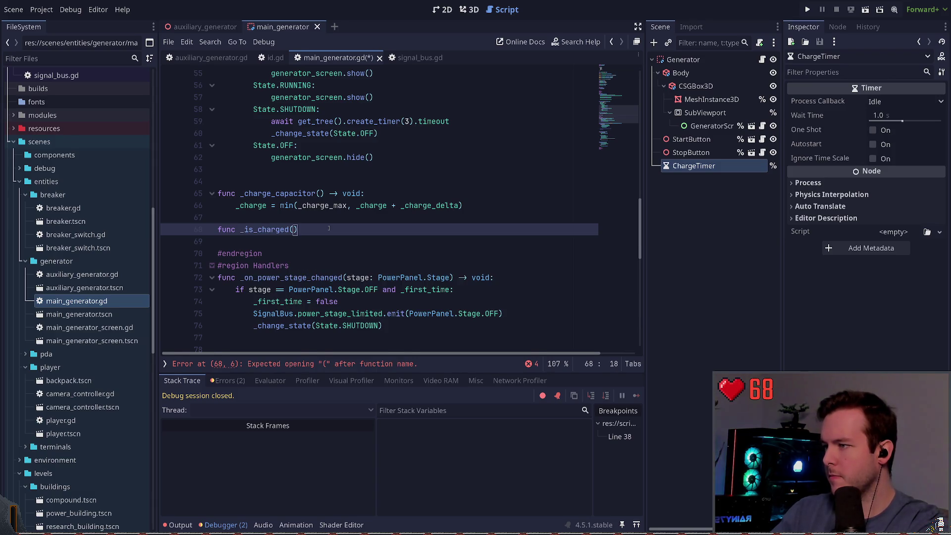
text(:)
key(Return)
text(return )
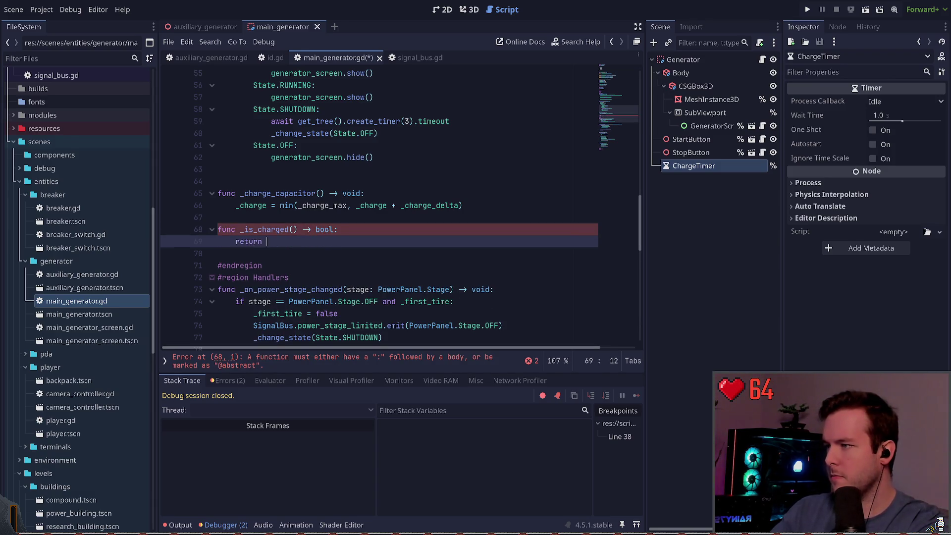
text(_charge == _charge)
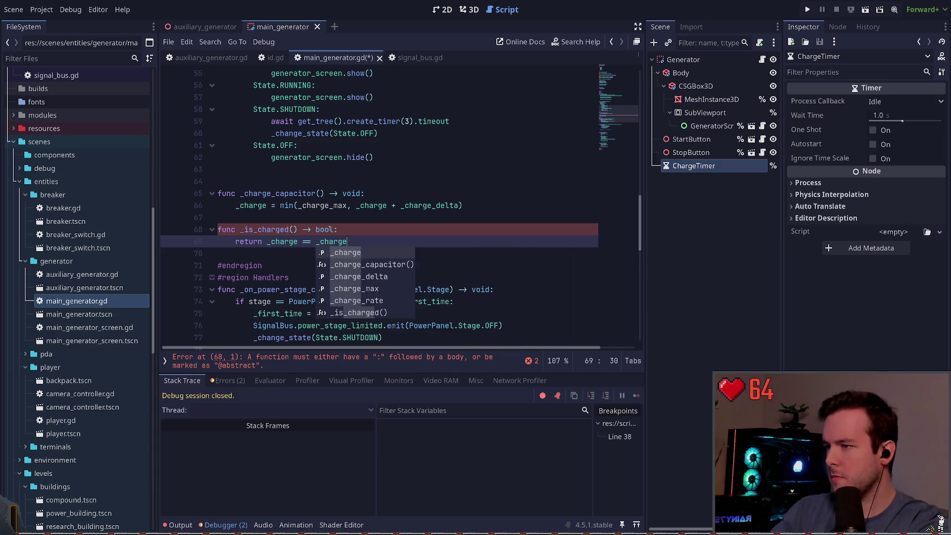
key(Down)
key(Down)
key(Down)
key(Return)
key(ctrl+s)
- Insert a blank line above _is_charged and review the _is_charged check in _on_start_pressed
key(Up)
key(End)
key(Return)
key(Down)
key(ctrl+Right)
key(ctrl+shift+Right)
scroll(324, 237, down, 3)
scroll(324, 236, down, 4)
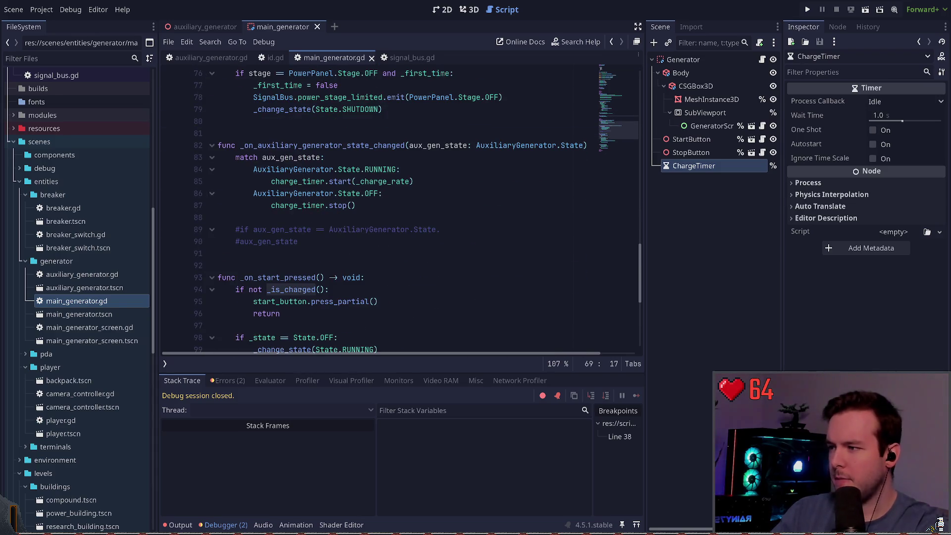
scroll(288, 288, down, 1)
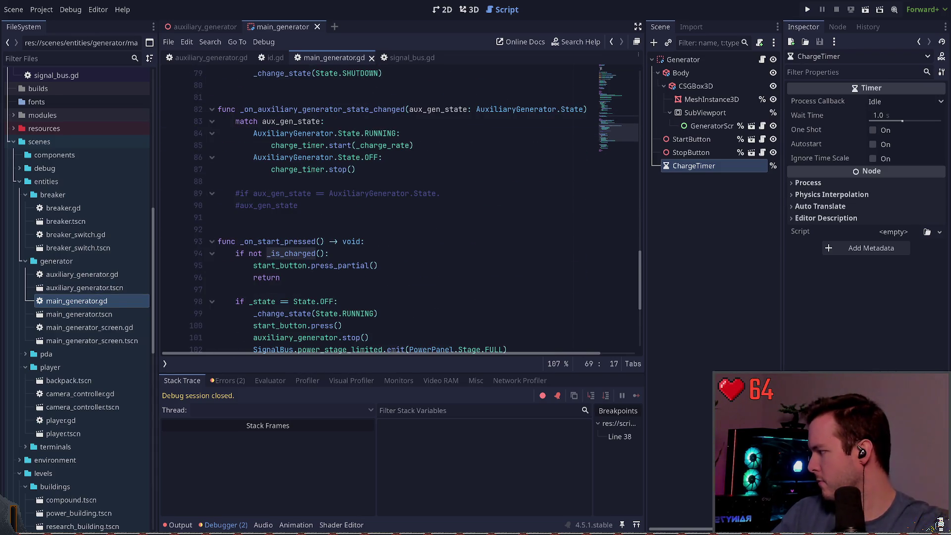
click(296, 278)
scroll(296, 223, down, 2)
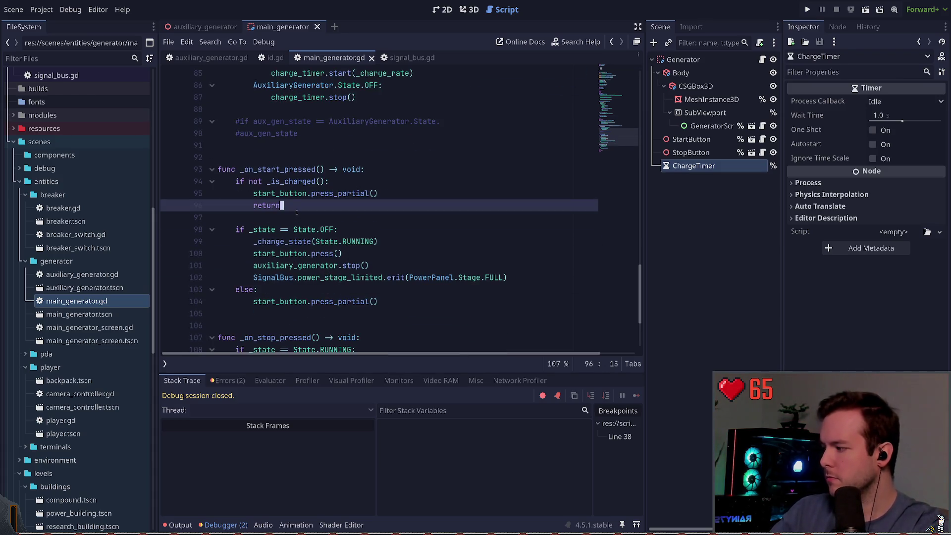
key(Up)
key(Up)
key(Home)
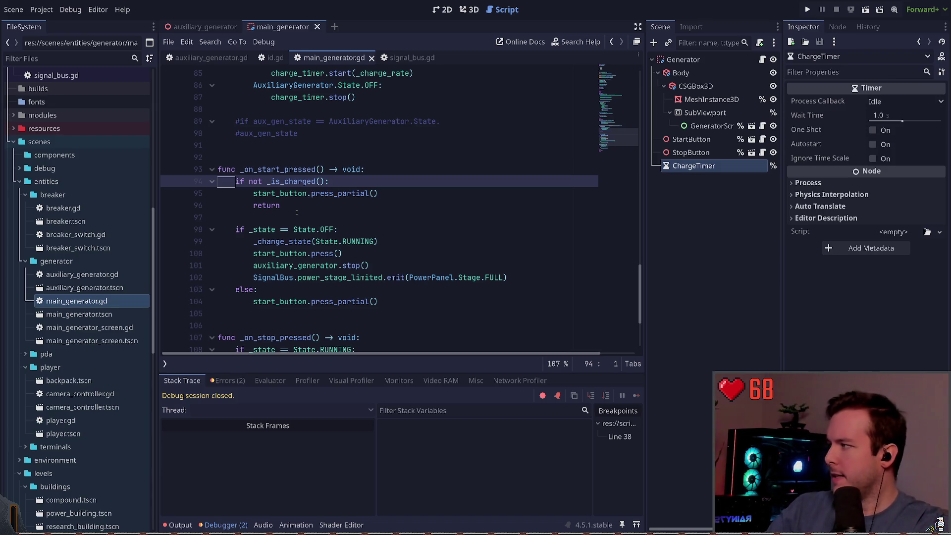
key(Down)
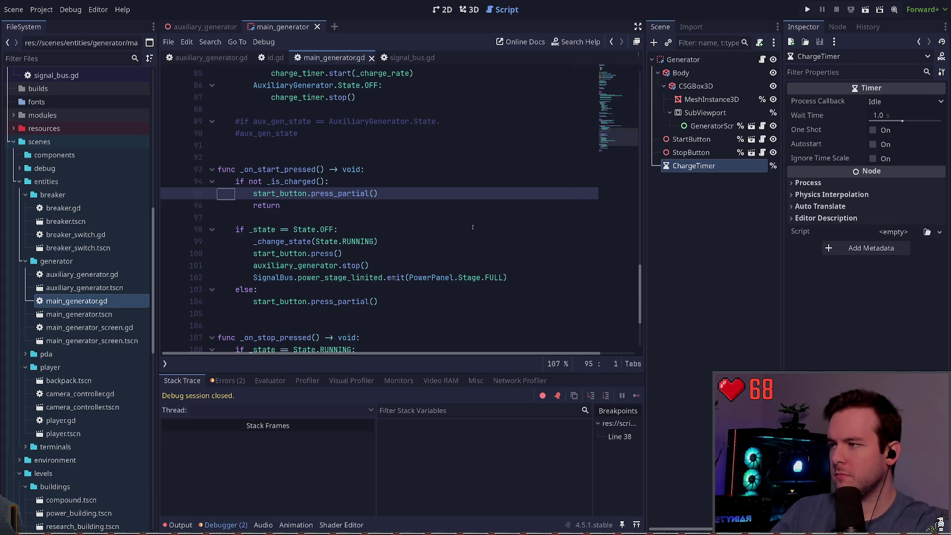
scroll(396, 207, down, 1)
scroll(360, 213, down, 1)
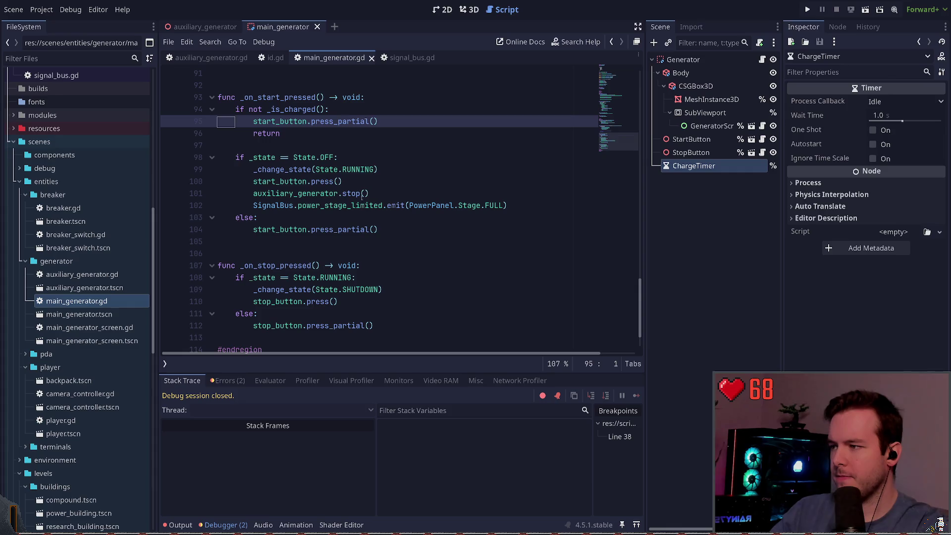
scroll(319, 222, up, 2)
scroll(317, 217, up, 2)
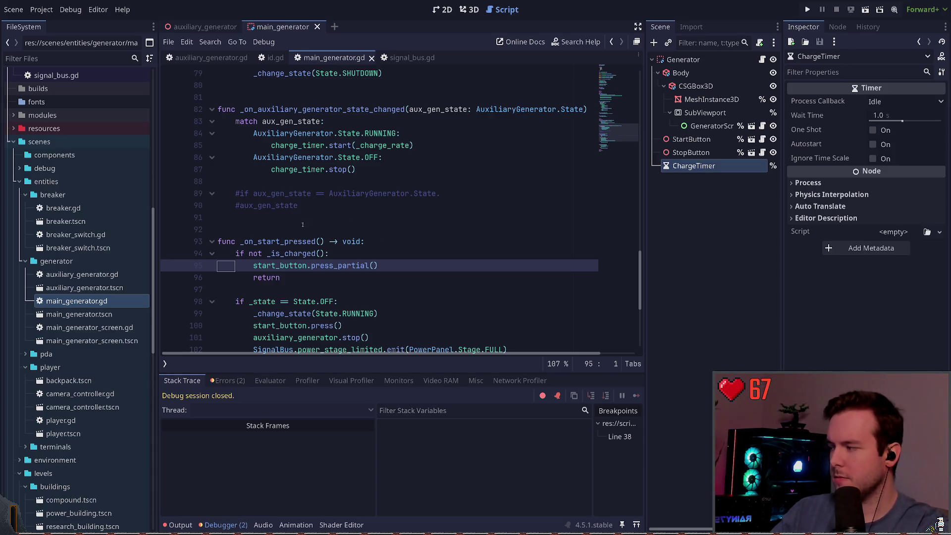
- Remove both commented-out aux_gen_state lines, then check the reported errors list
click(322, 205)
key(shift+Home)
key(shift+Up)
key(BackSpace)
key(BackSpace)
key(Delete)
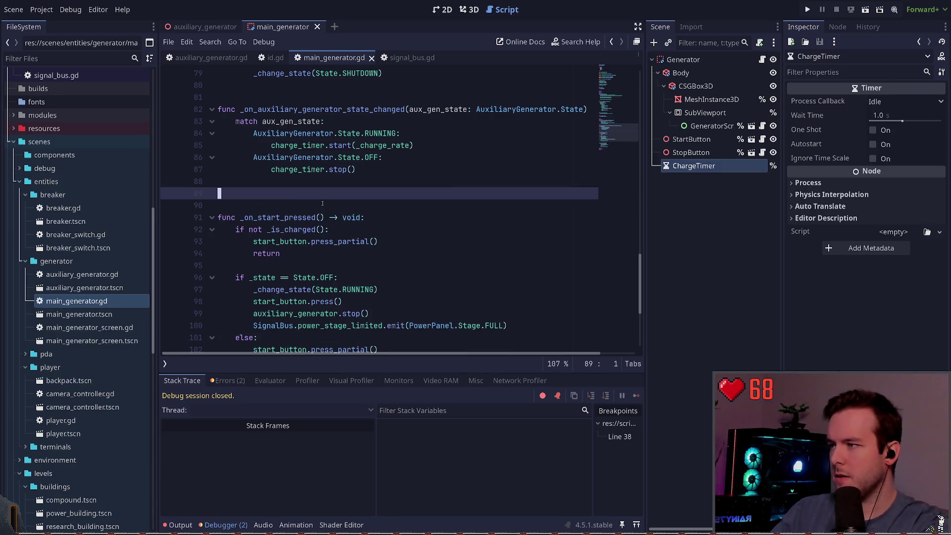
scroll(377, 225, down, 4)
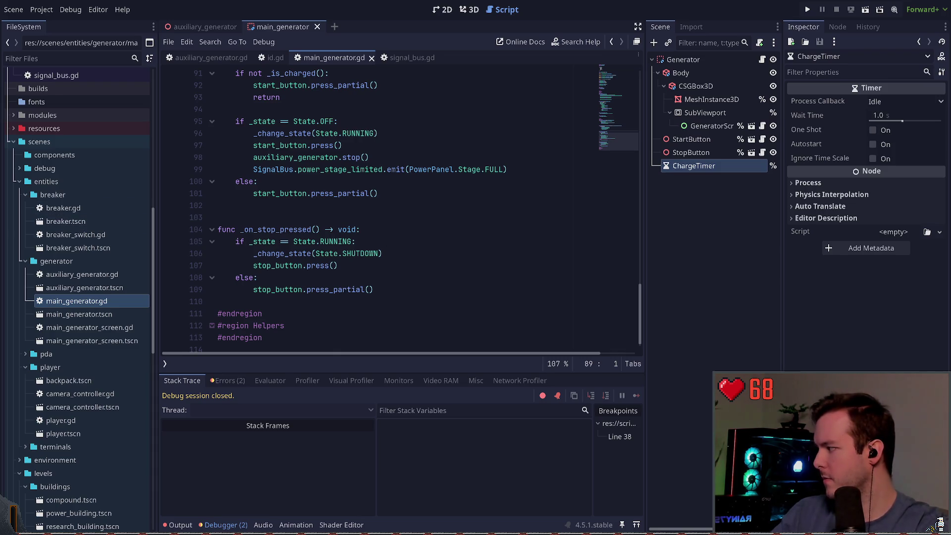
click(218, 205)
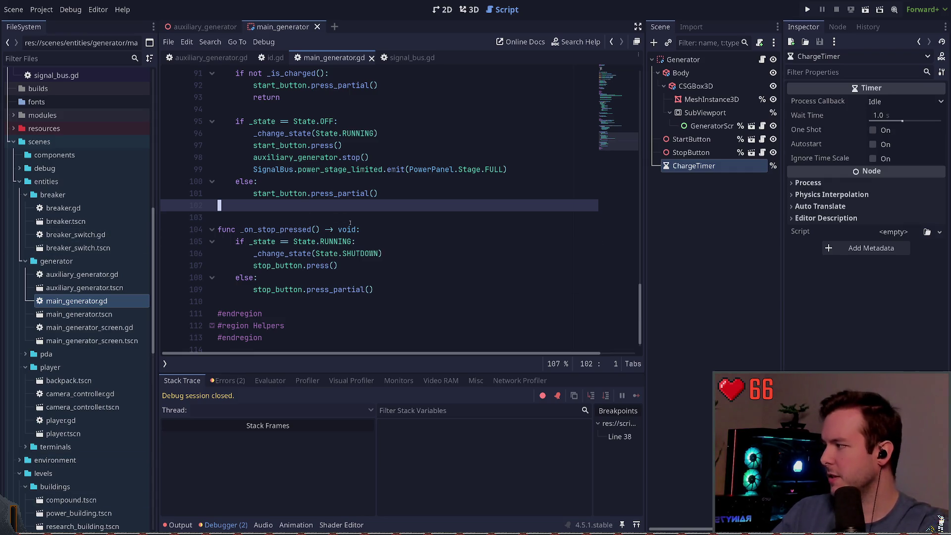
click(227, 380)
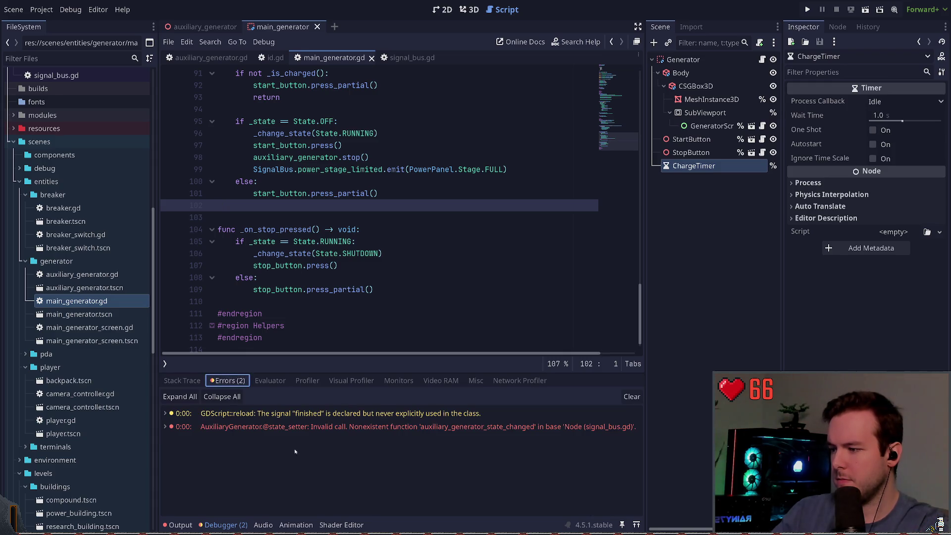
- Review the auxiliary generator handler, then zoom in on the generator's Test screen in 3D
click(320, 207)
scroll(358, 228, up, 2)
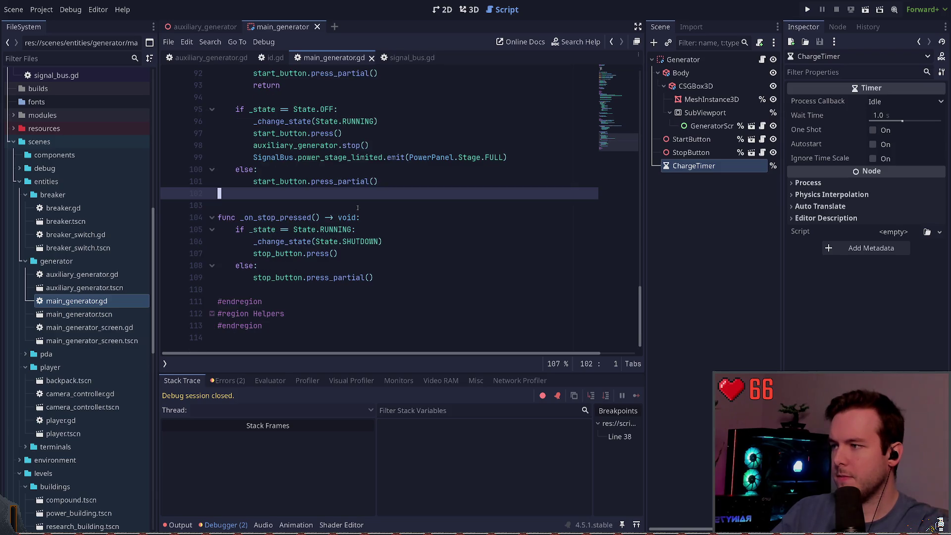
scroll(349, 218, up, 4)
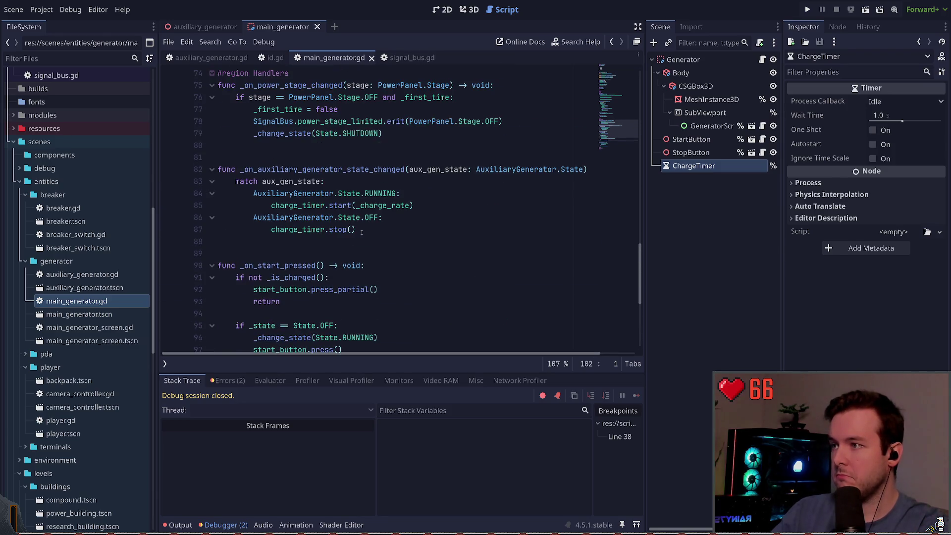
scroll(384, 236, down, 2)
scroll(391, 238, up, 2)
scroll(400, 242, down, 2)
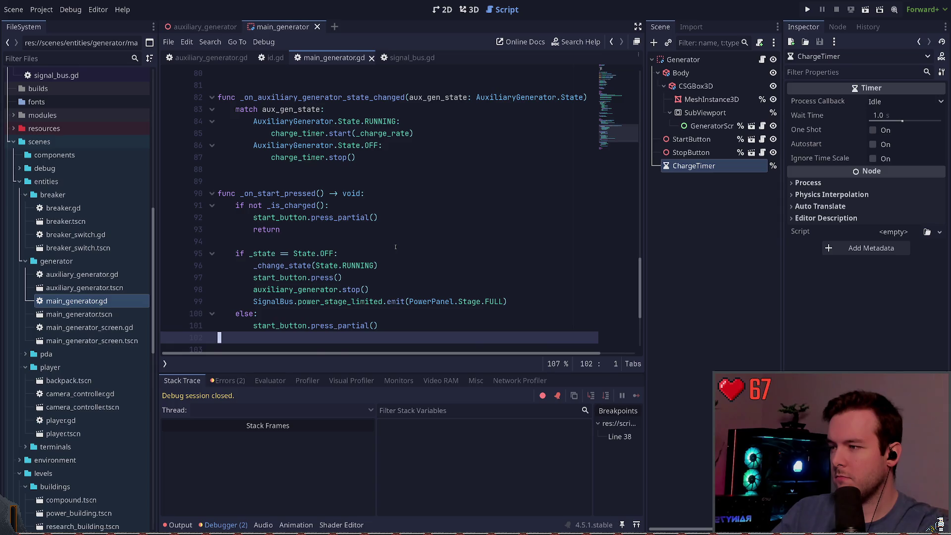
scroll(399, 252, up, 4)
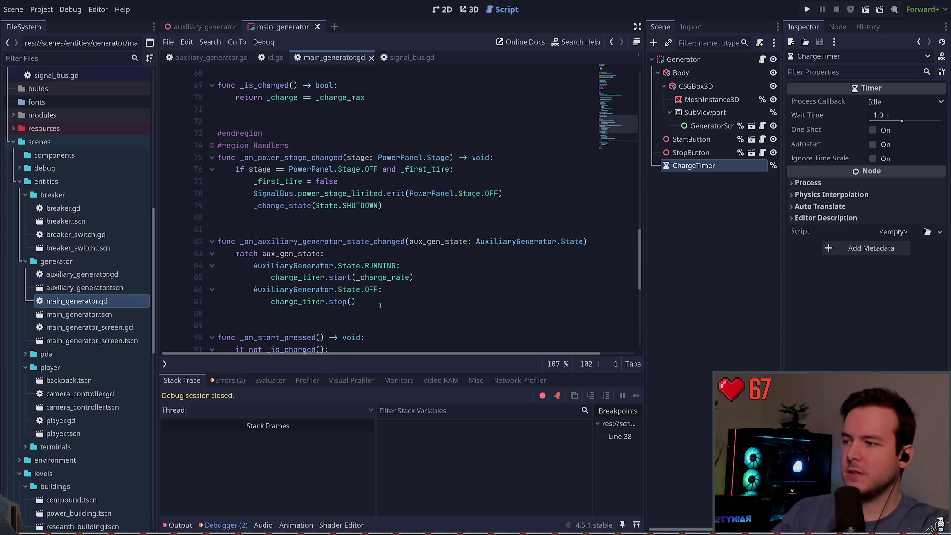
drag(396, 302, 174, 243)
click(335, 234)
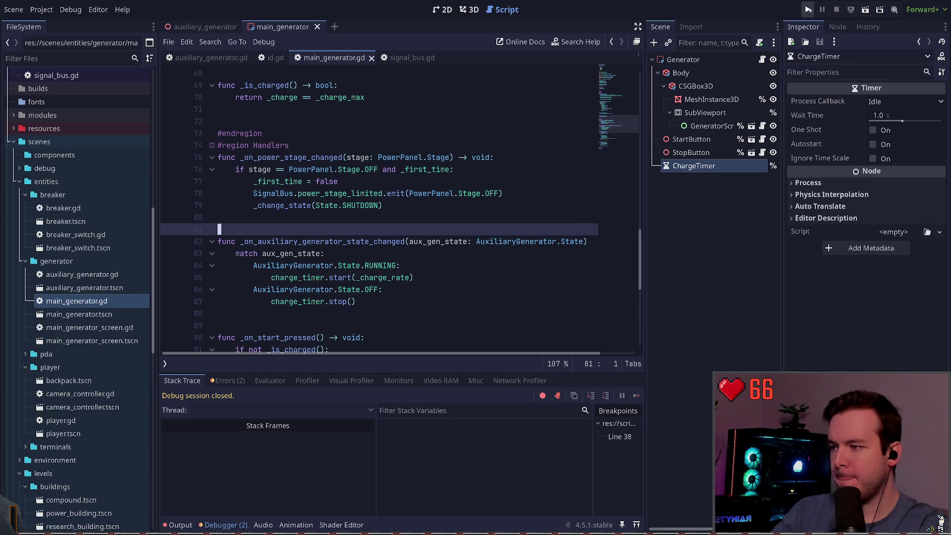
click(468, 10)
scroll(429, 115, up, 5)
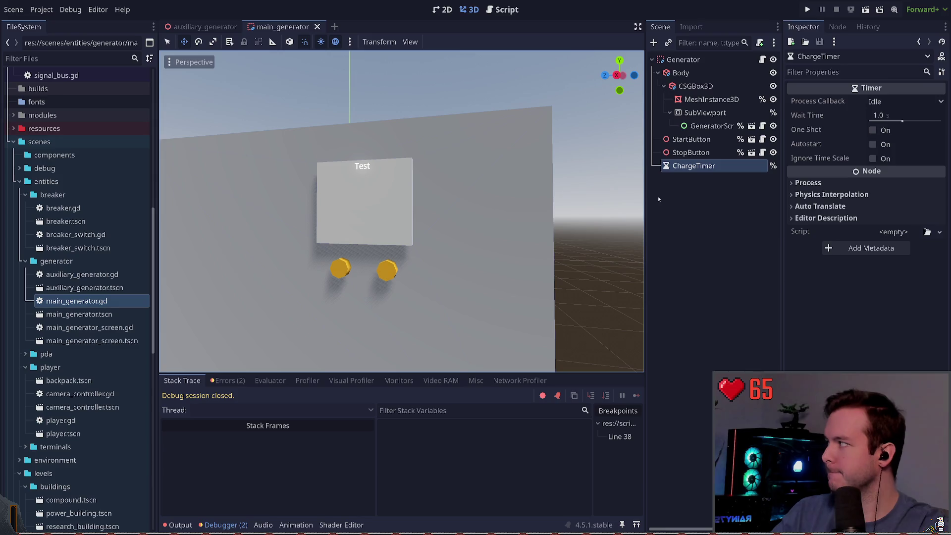
- Open the GeneratorScreen scene in its own tab and inspect its TemplateLabel and Status nodes
click(712, 126)
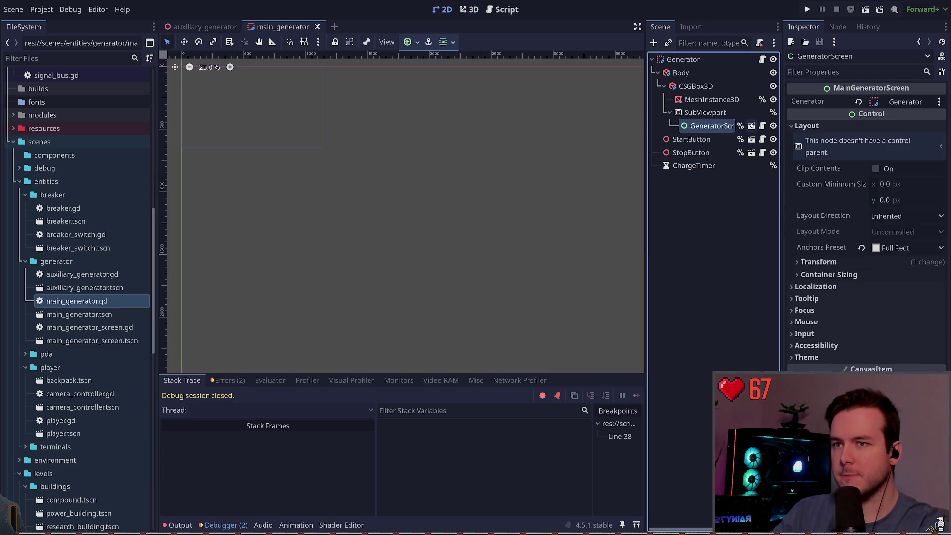
click(752, 125)
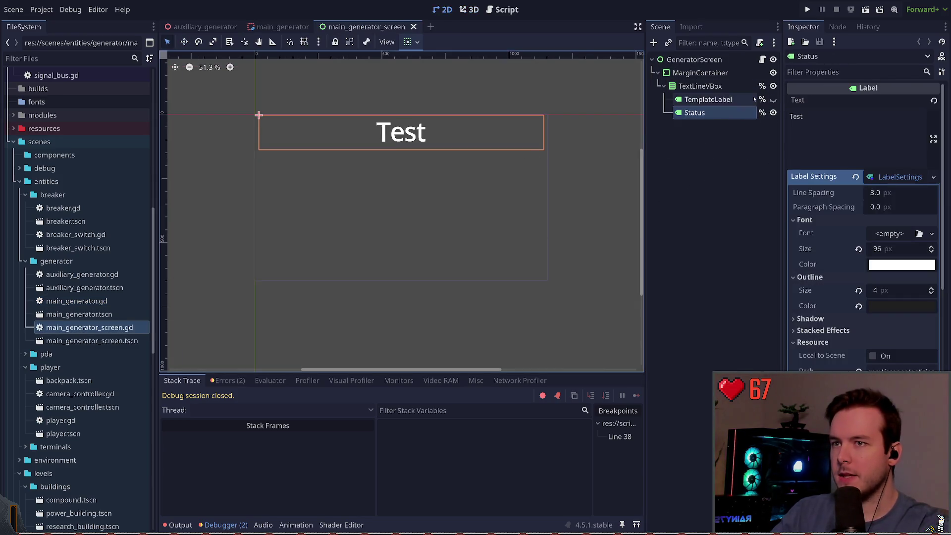
click(761, 60)
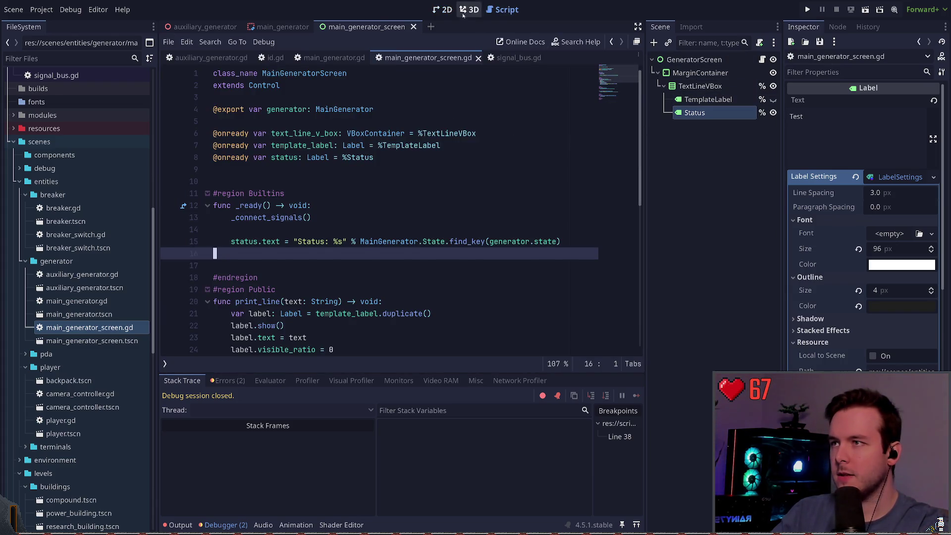
click(442, 9)
click(696, 111)
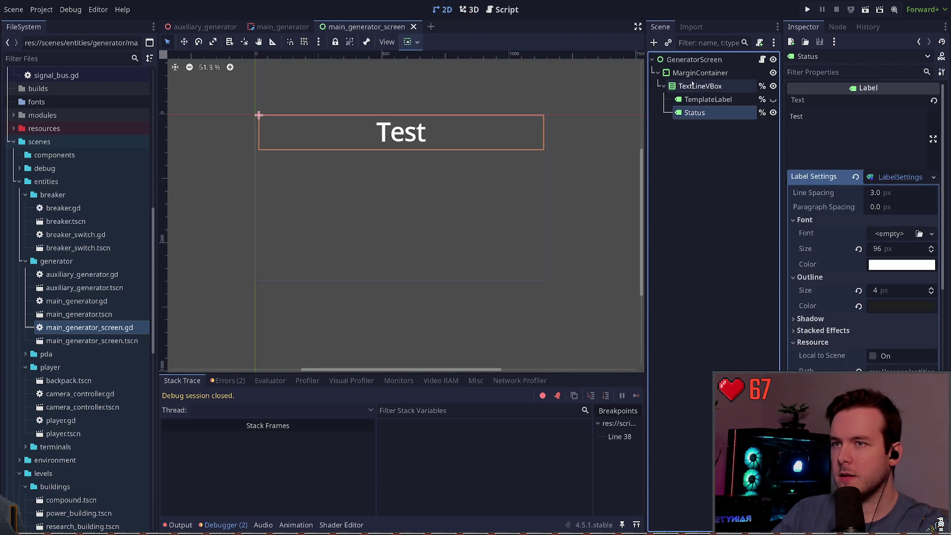
key(Up)
key(Up)
key(Up)
key(Down)
key(Down)
click(695, 121)
click(695, 112)
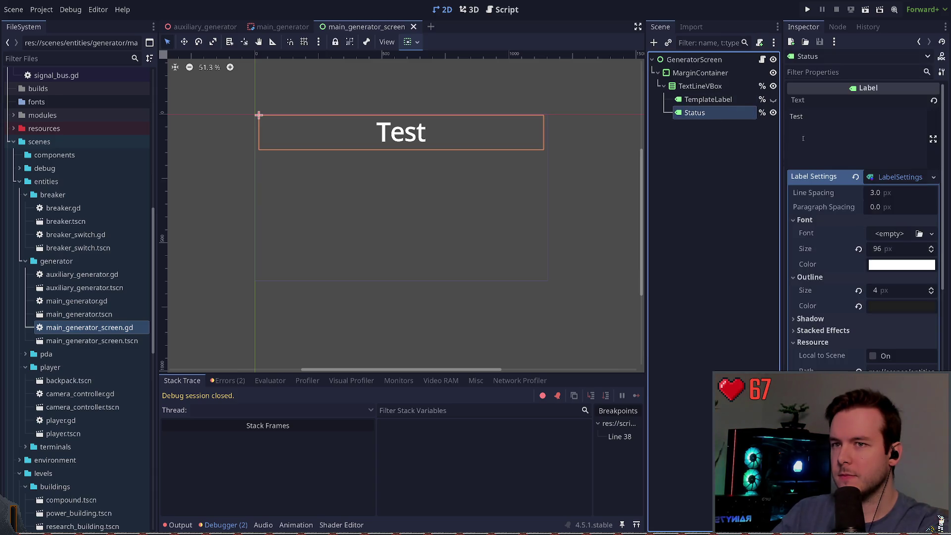
- Review main_generator_screen.gd, including the state_changed signal handler and _update_state
click(761, 59)
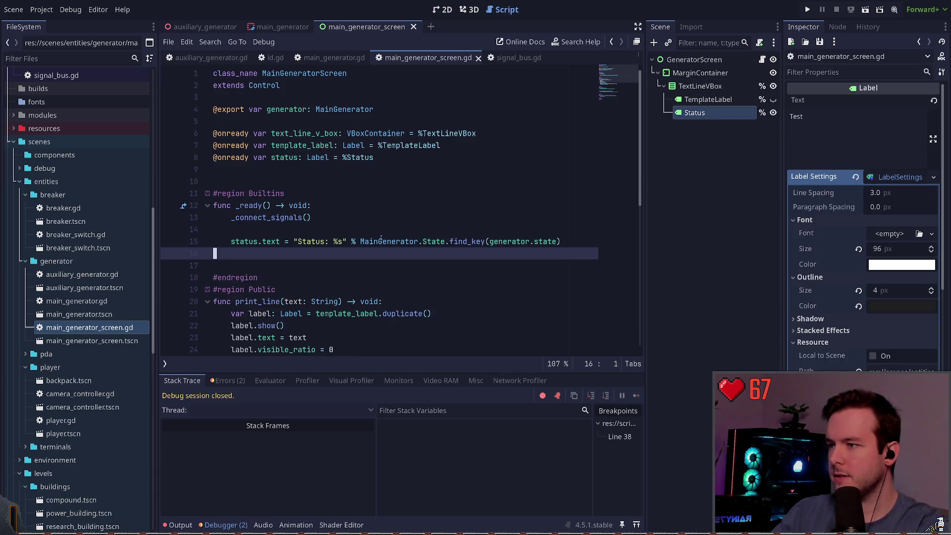
click(396, 228)
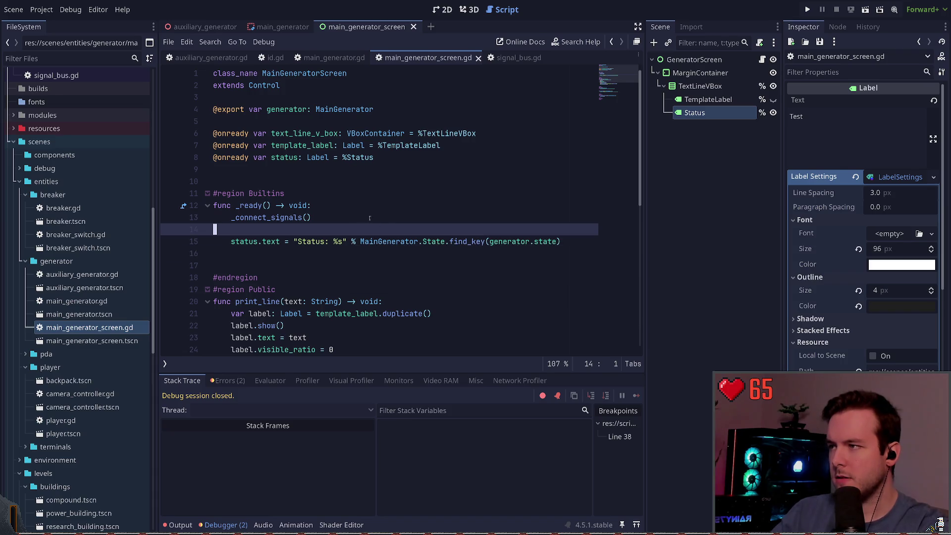
scroll(346, 203, down, 6)
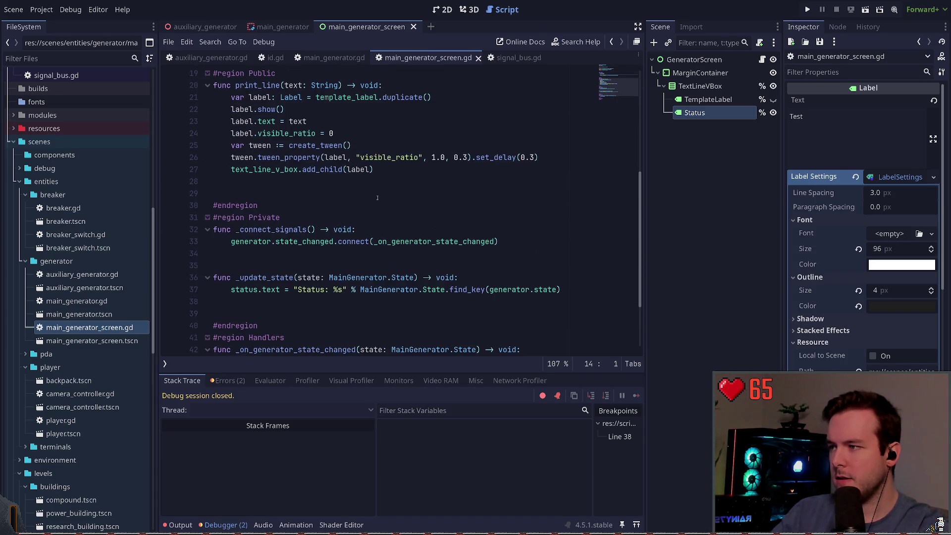
ctrl+click(297, 242)
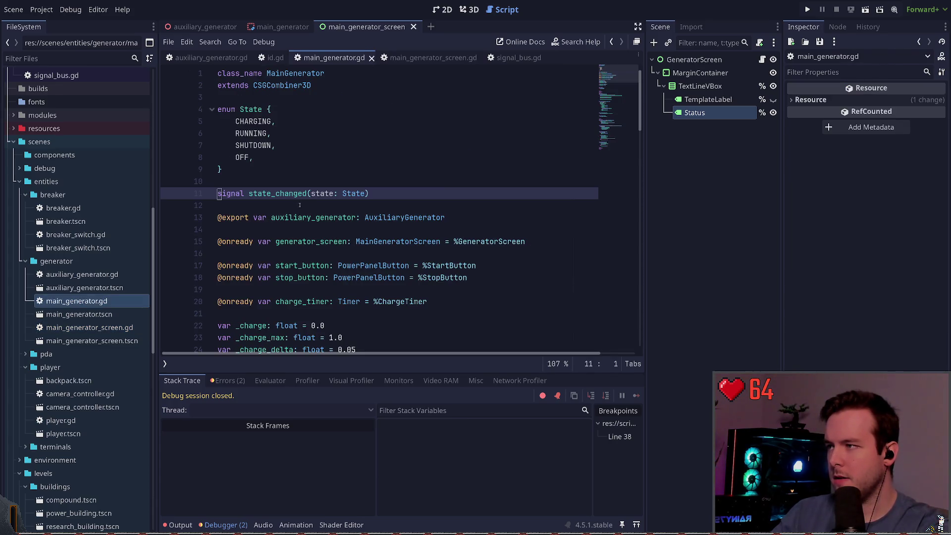
scroll(325, 193, down, 7)
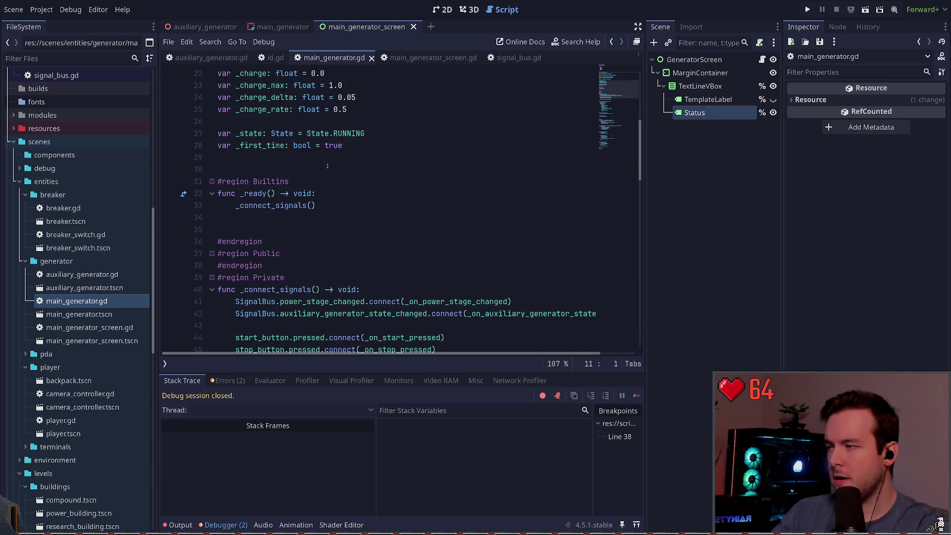
scroll(328, 166, down, 5)
scroll(352, 175, down, 5)
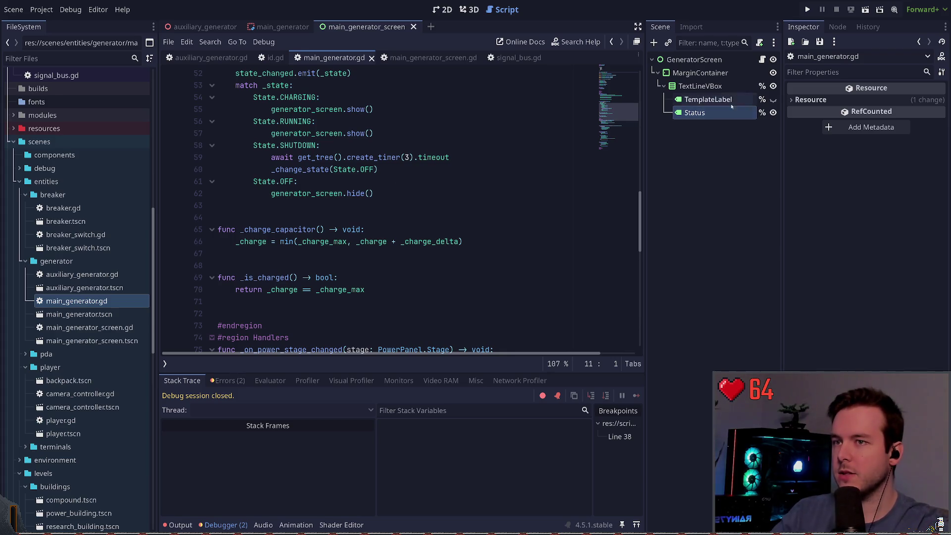
click(761, 58)
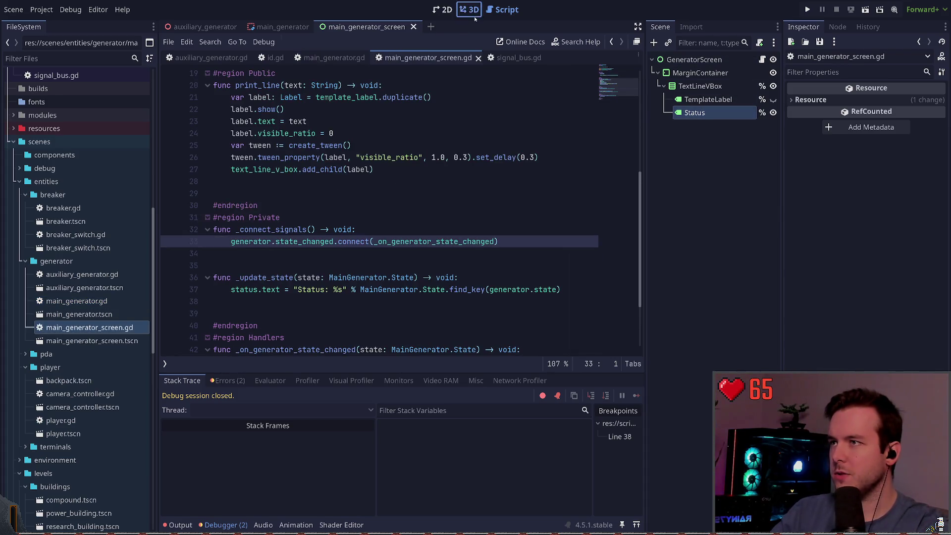
click(442, 10)
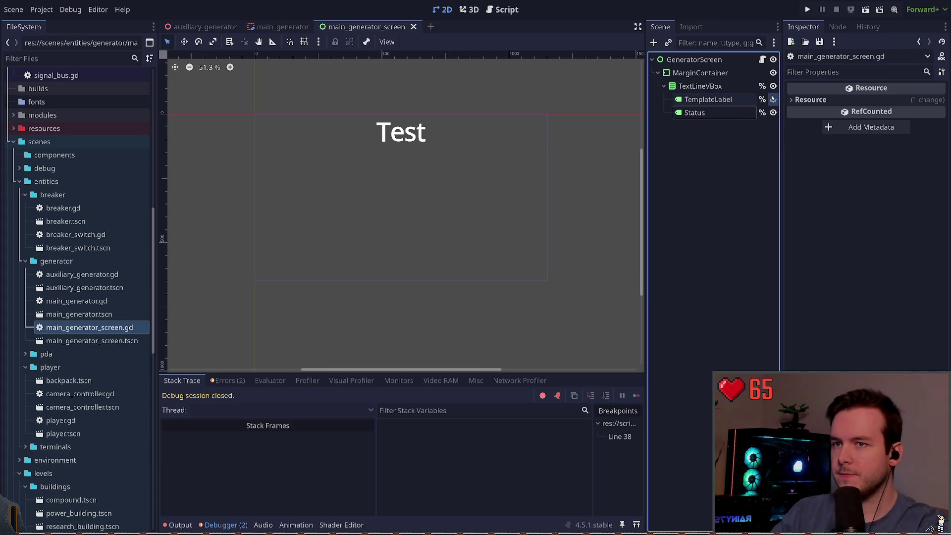
click(762, 59)
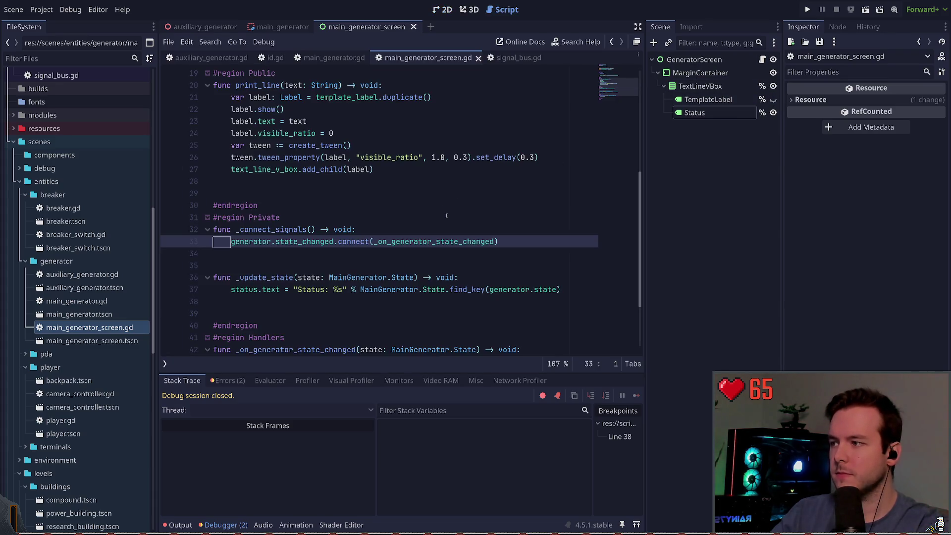
scroll(447, 209, down, 2)
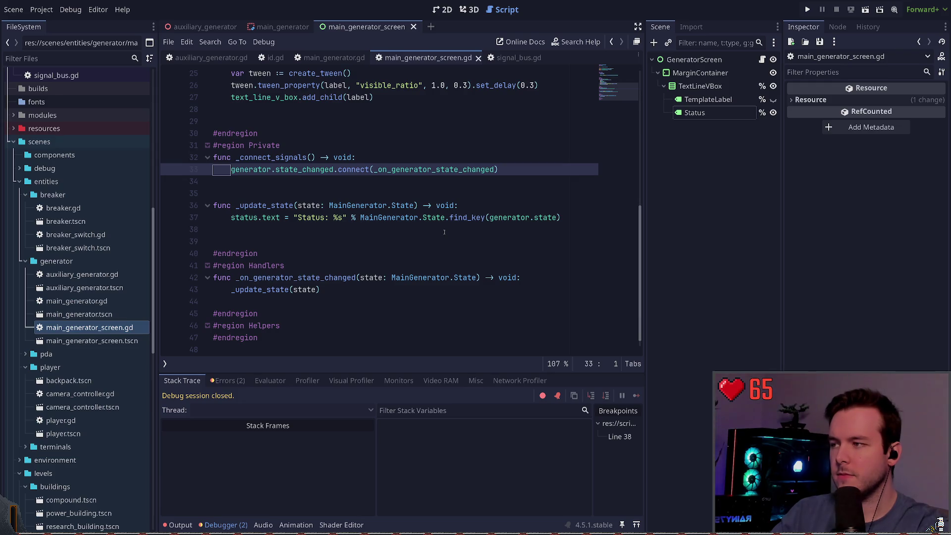
scroll(448, 237, up, 1)
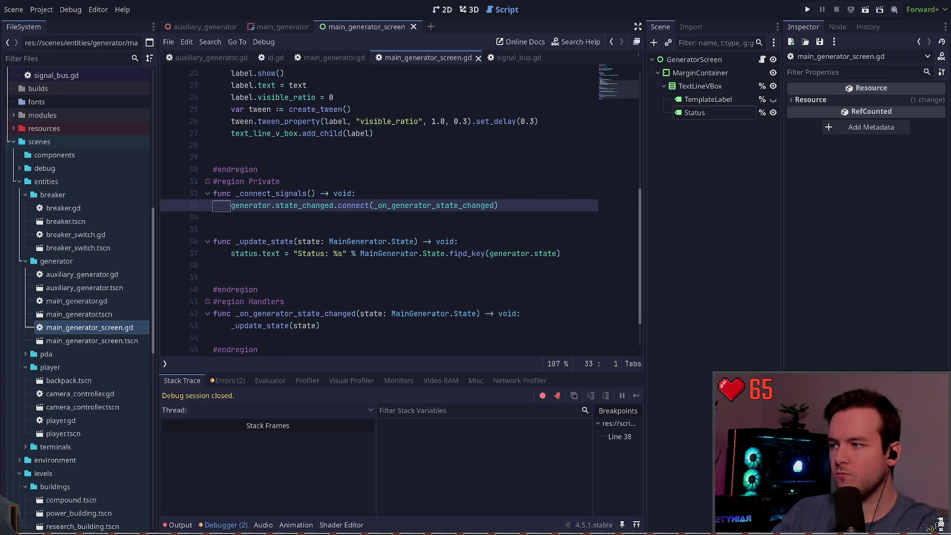
- Add a new line 'if state == MainGenerator.State.CHARGING: show(charging)' after line 37
click(460, 254)
key(End)
key(Return)
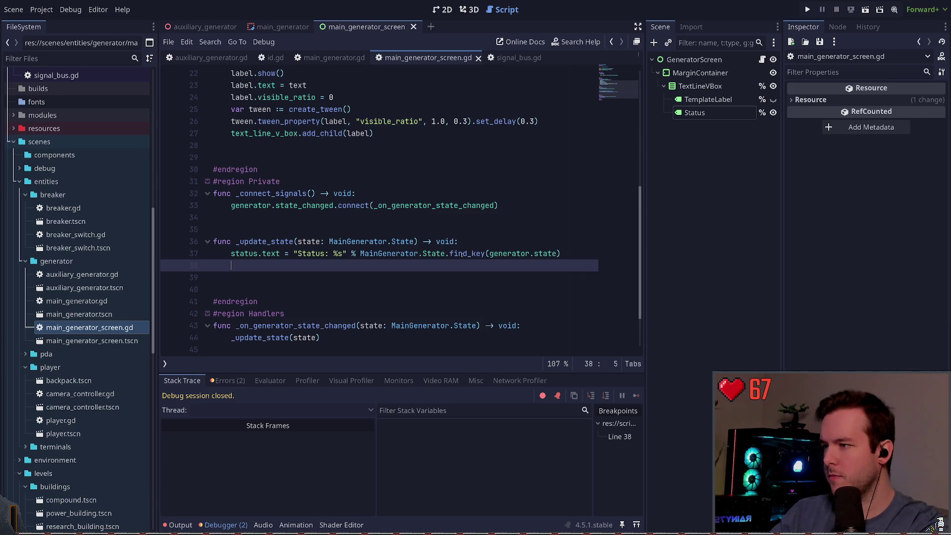
text(f status)
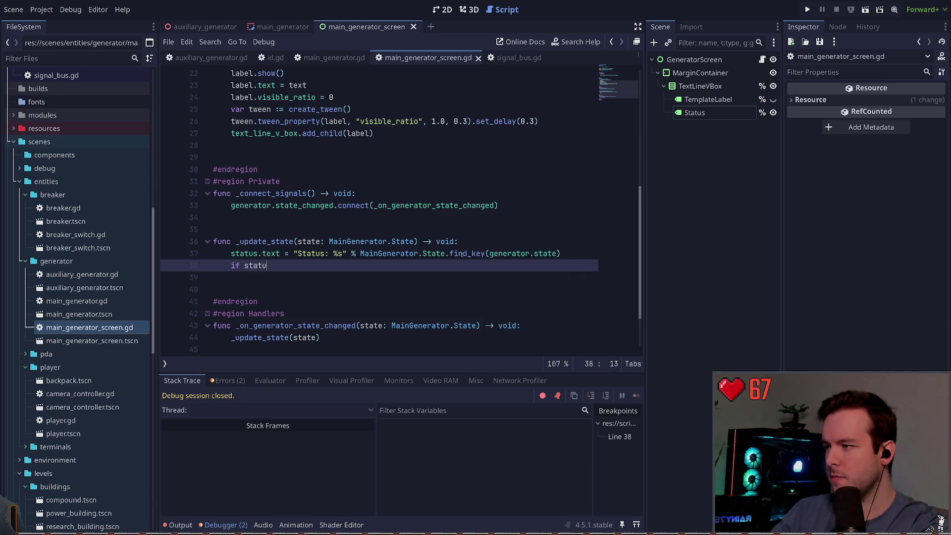
text( == CHA)
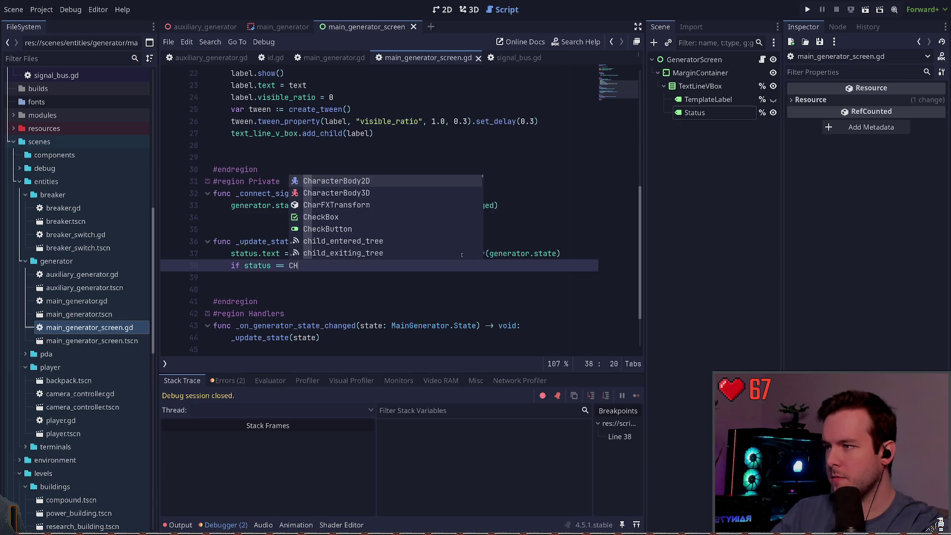
key(BackSpace)
key(BackSpace)
key(BackSpace)
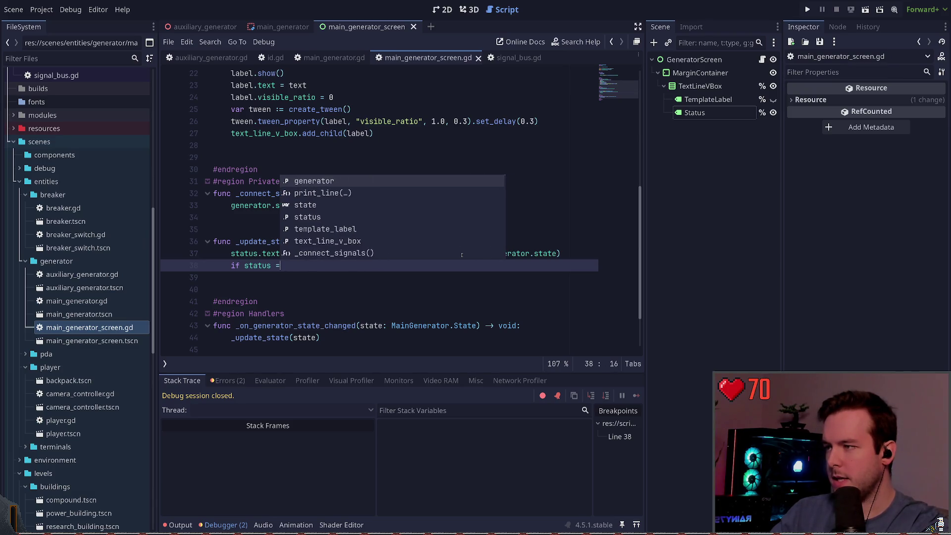
text(tus)
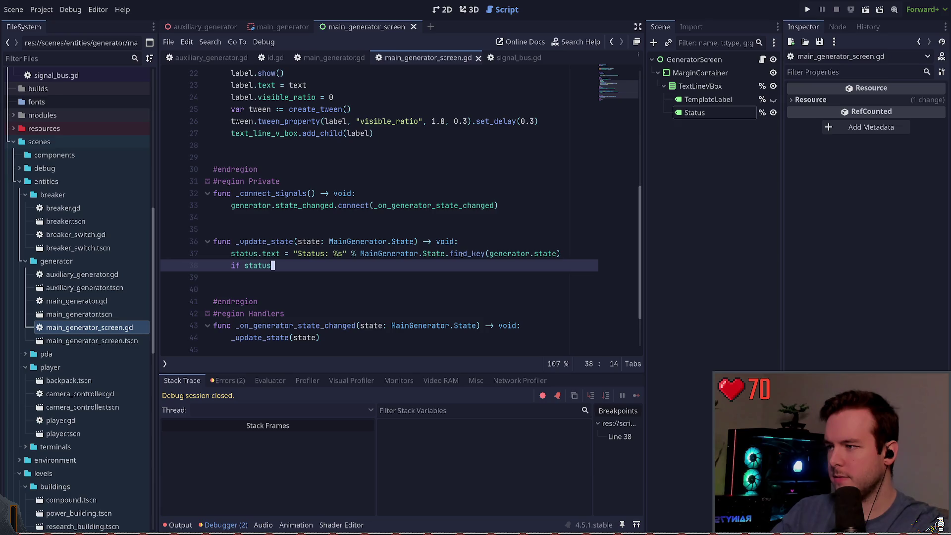
key(BackSpace)
text(e == )
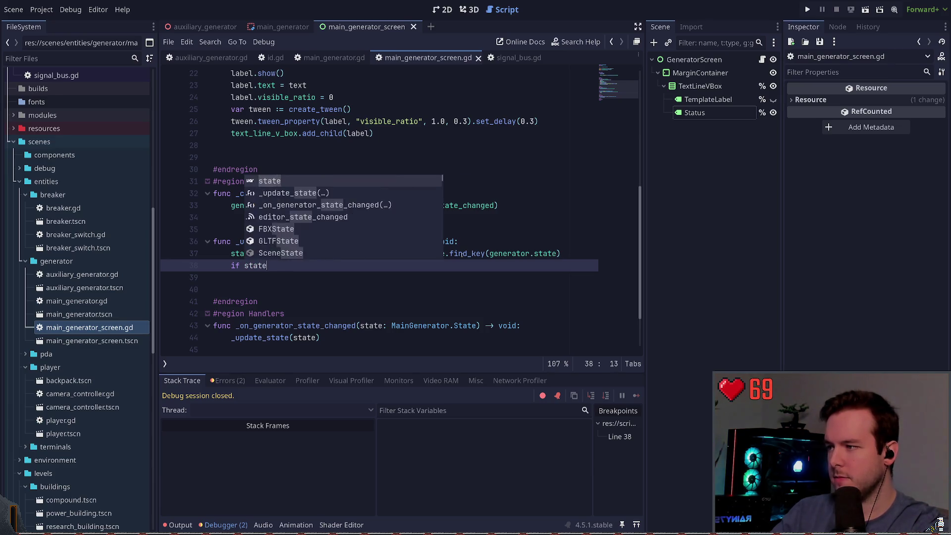
text(MainGenerator.State.)
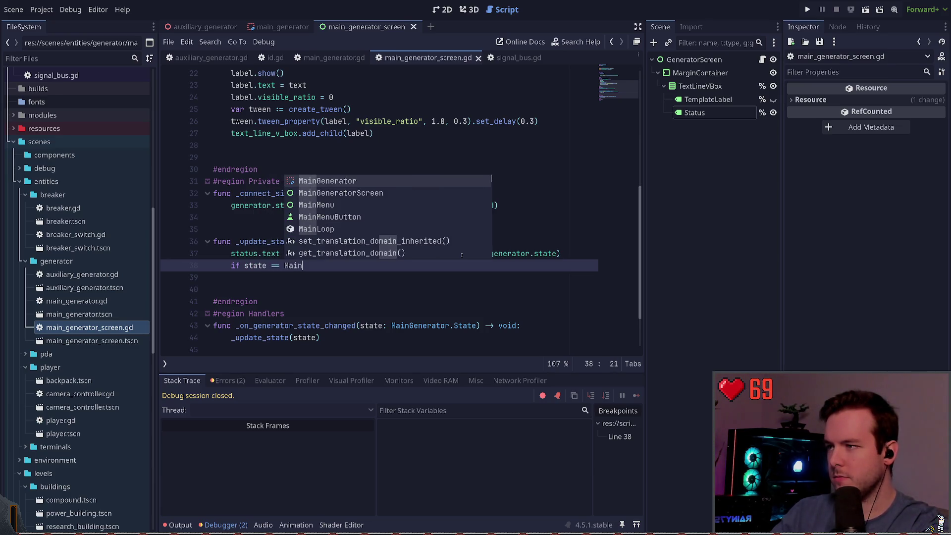
text(CH)
key(Return)
text(:)
key(Return)
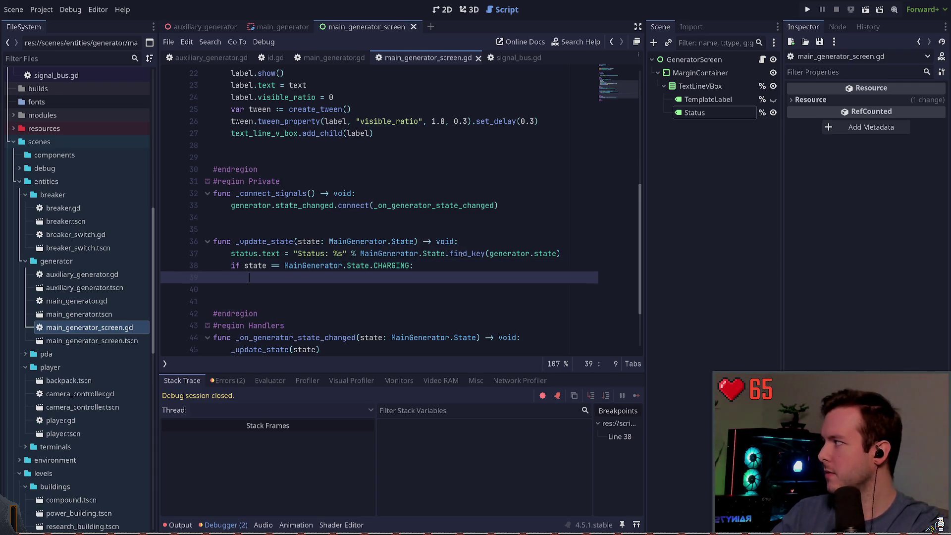
text(show()
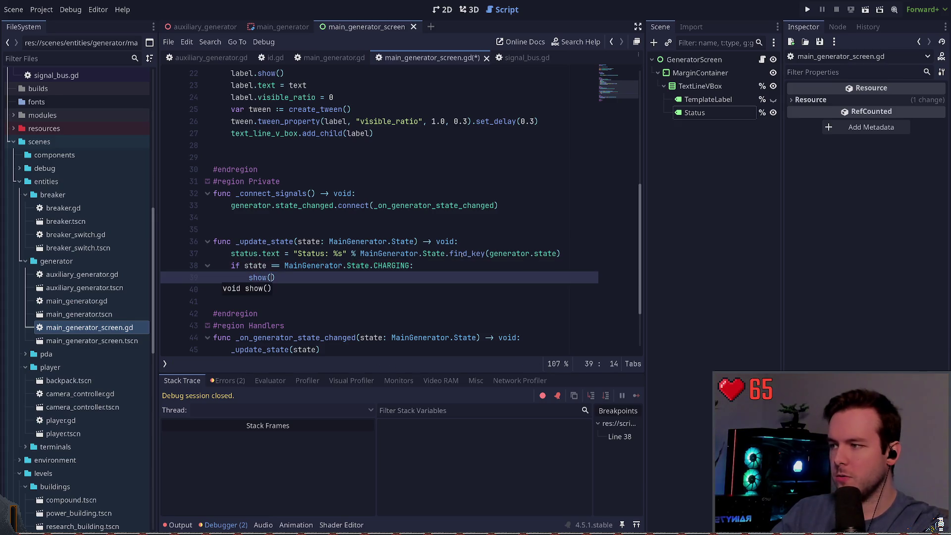
text(charging)
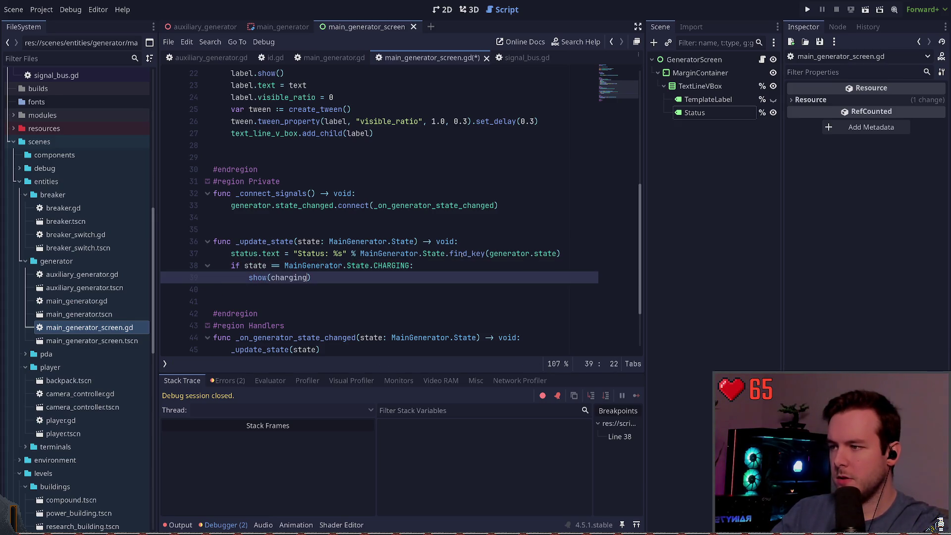
- Append 'or state == MainGenerator.' to the CHARGING condition using the MainGenerator completion
key(Up)
key(ctrl+Right)
key(ctrl+Right)
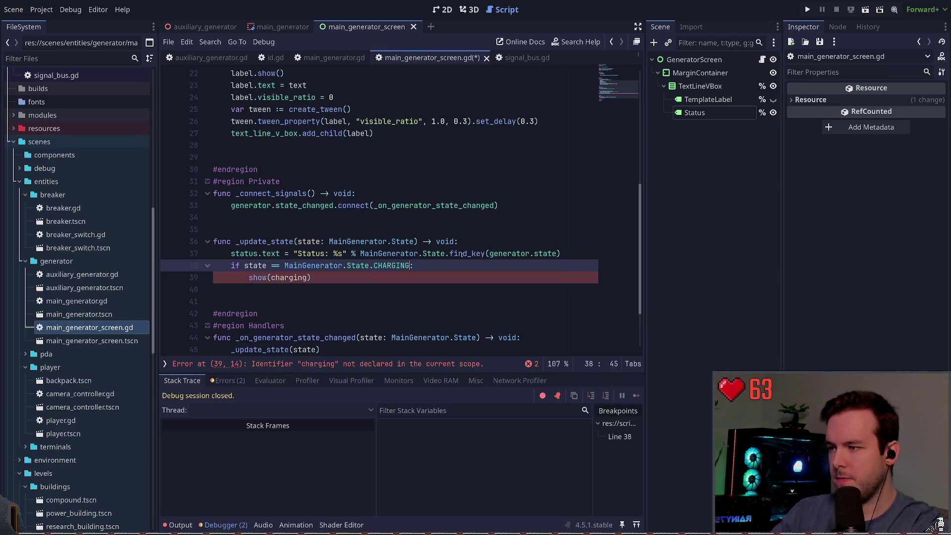
text(or state)
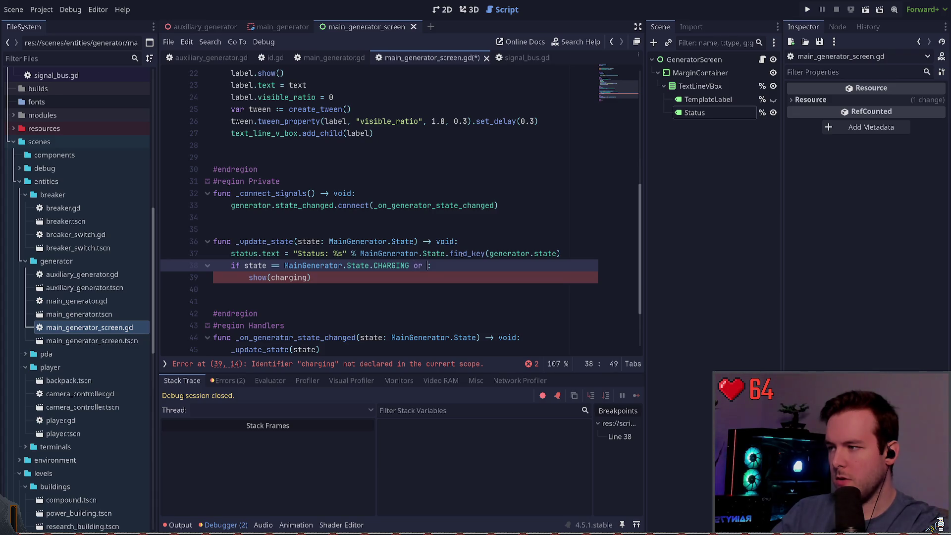
text( == Main)
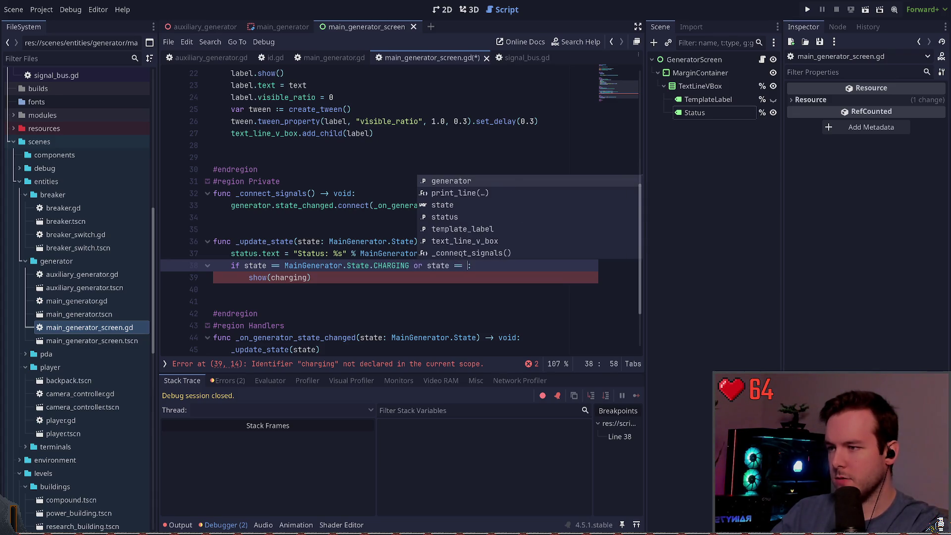
key(Return)
text(.)
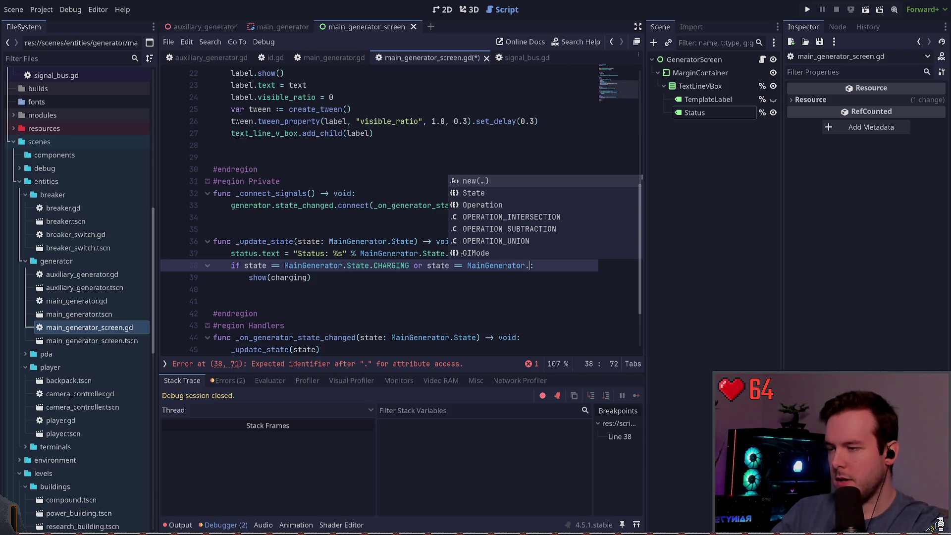
key(Escape)
key(Down)
key(shift+Up)
key(shift+Home)
key(shift+Home)
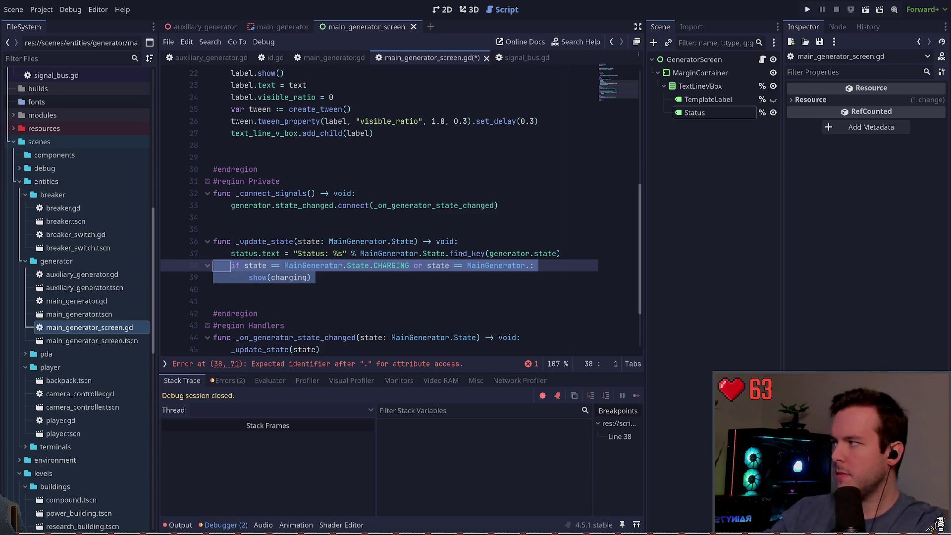
key(Escape)
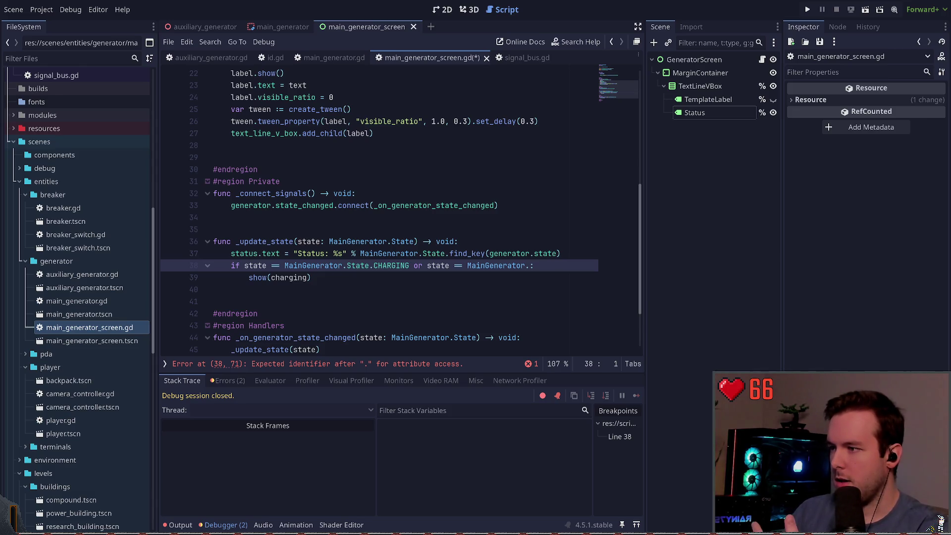
- Switch to main_generator.gd and locate the CHARGING case in the state match
scroll(376, 208, down, 2)
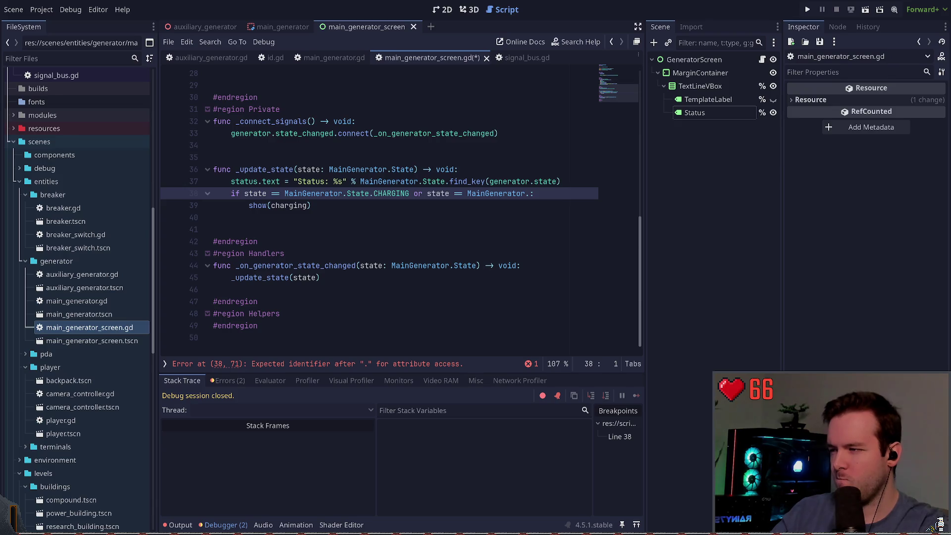
scroll(345, 261, up, 2)
click(345, 261)
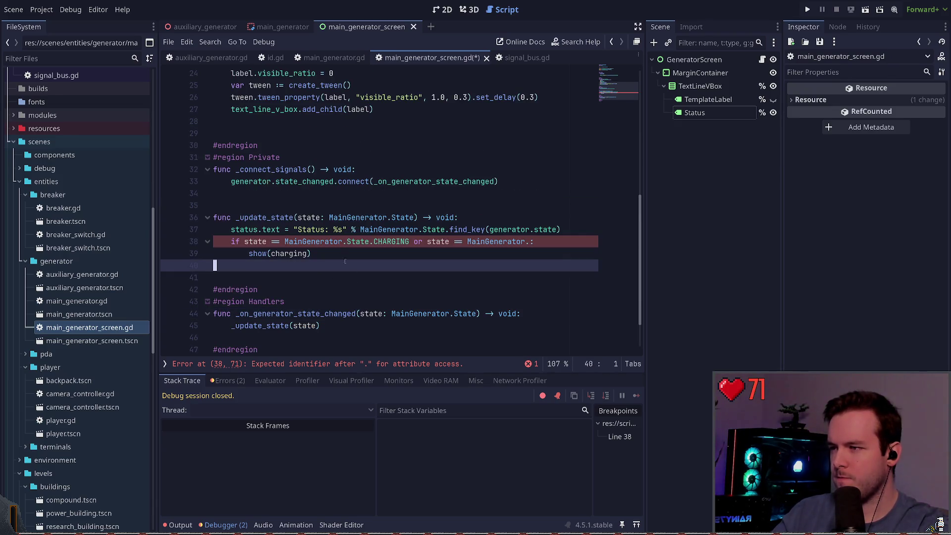
click(334, 57)
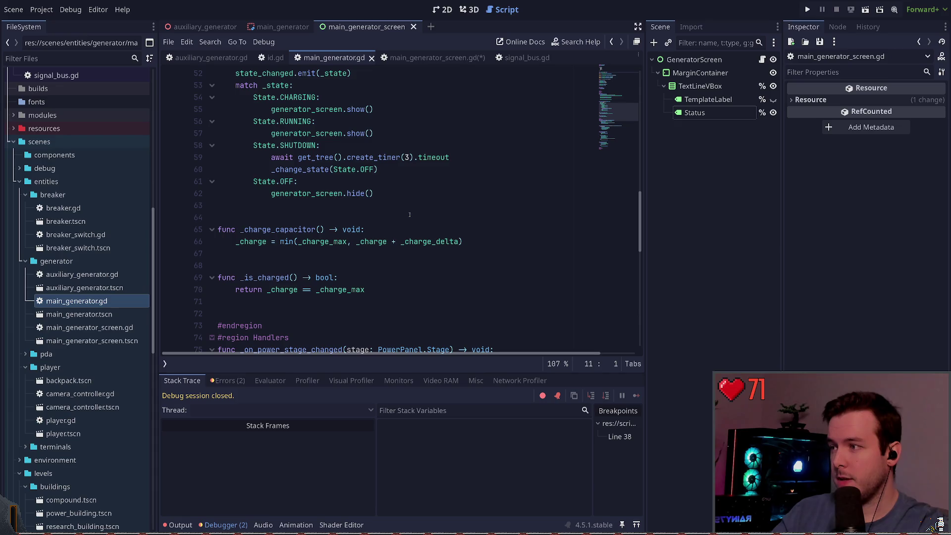
scroll(446, 241, down, 4)
scroll(380, 247, up, 7)
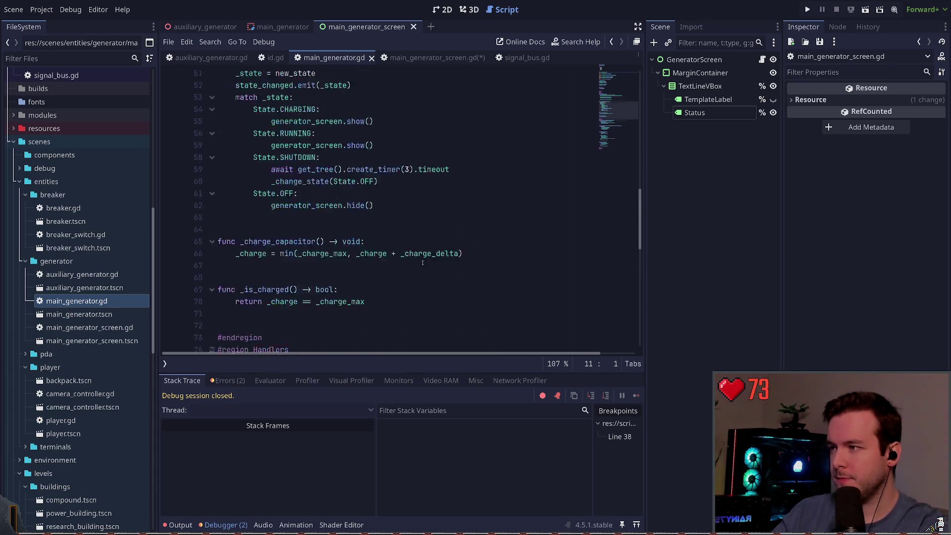
scroll(380, 247, up, 3)
scroll(383, 234, down, 3)
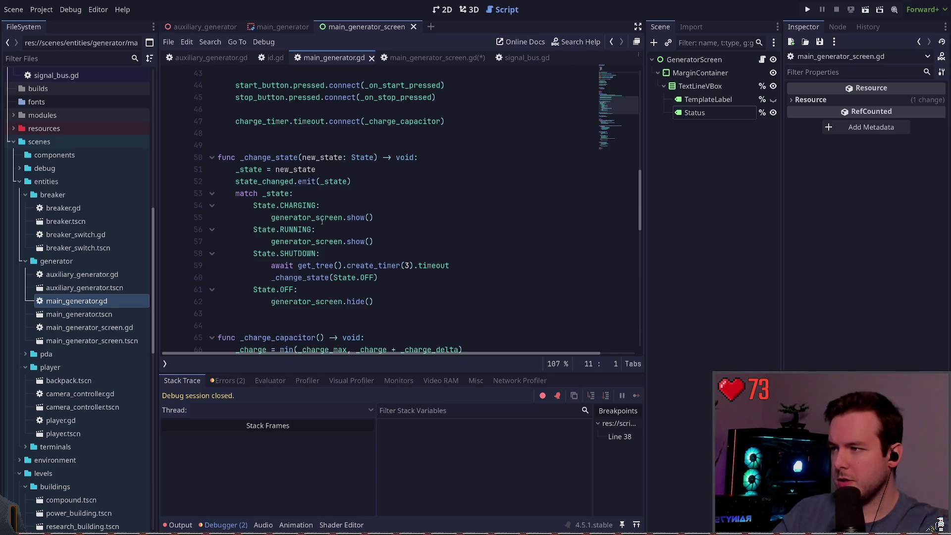
drag(255, 217, 258, 205)
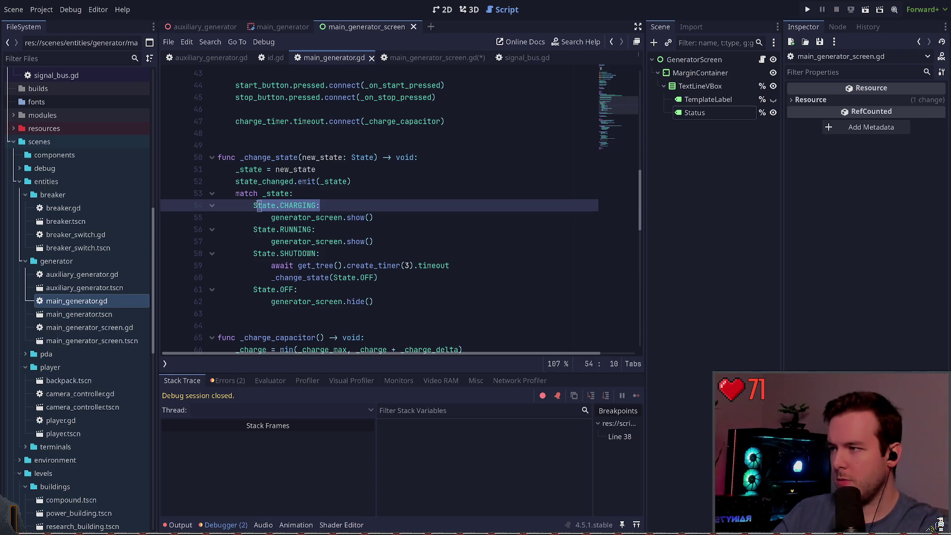
- Add a show_charge_display call under CHARGING and a show_main_display call above it, then save
click(388, 217)
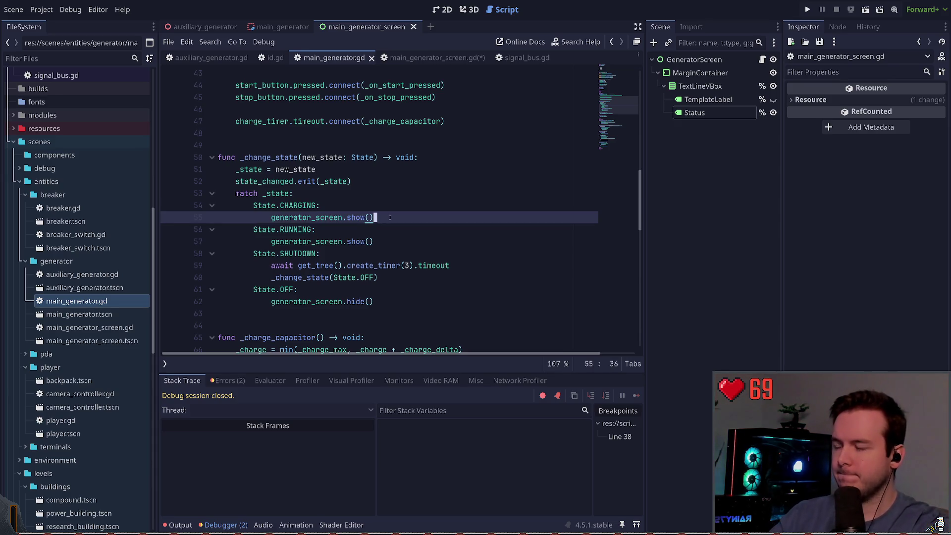
key(Return)
text(generator)
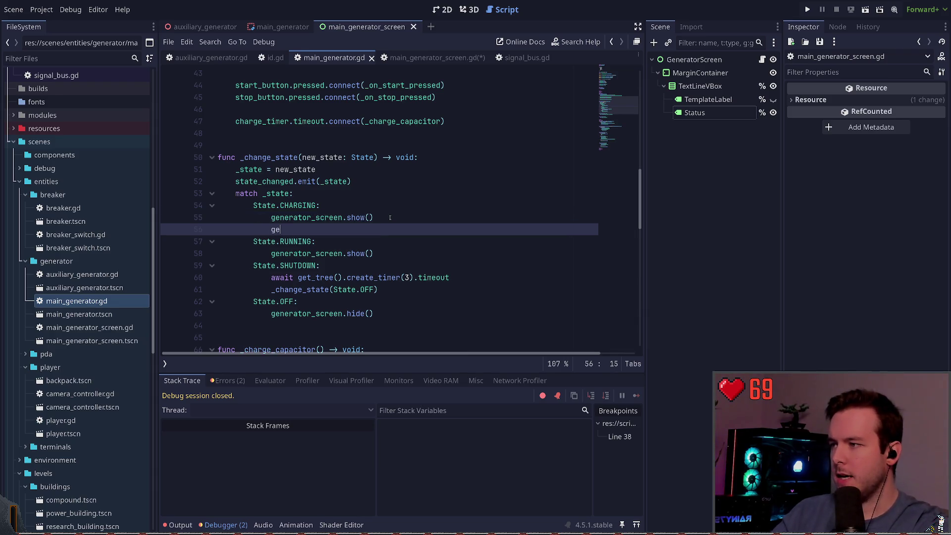
text(_screen.)
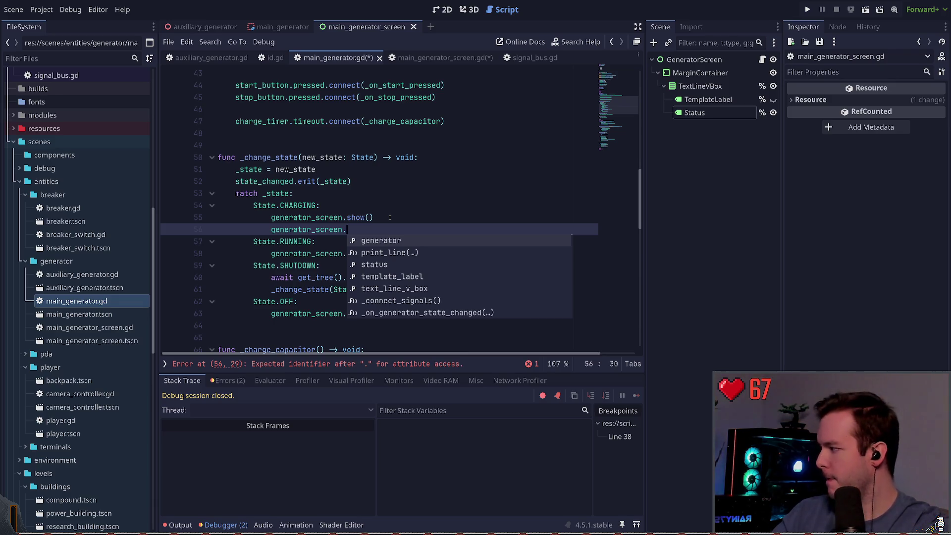
text(show_)
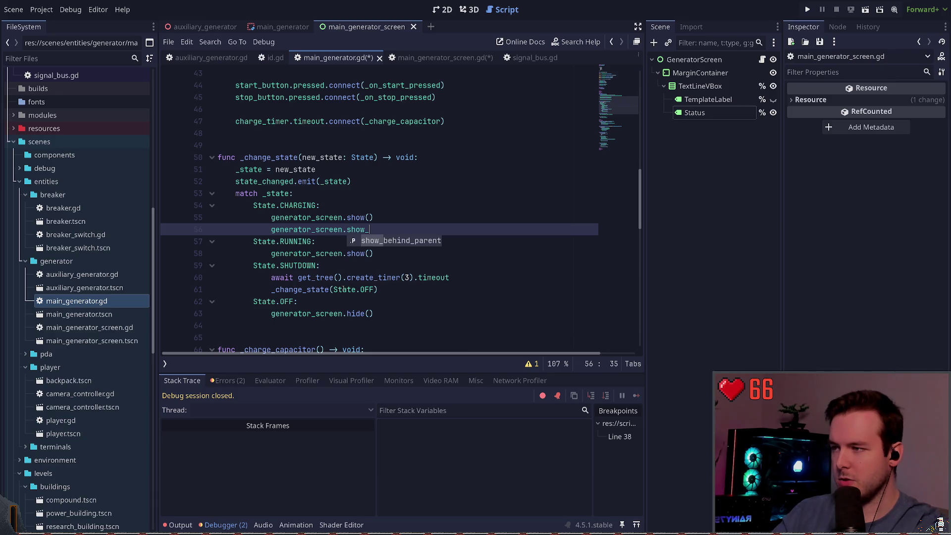
key(BackSpace)
key(BackSpace)
key(BackSpace)
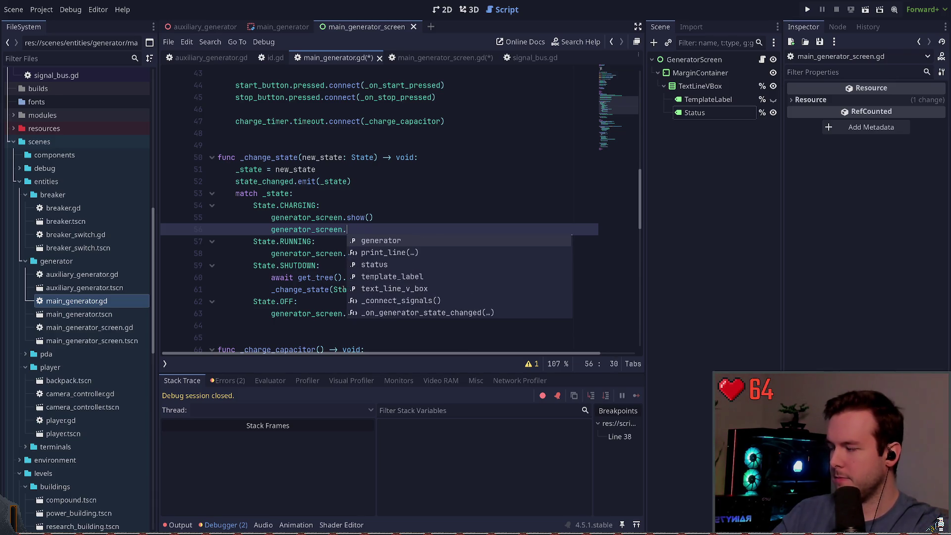
text(show)
text(ge)
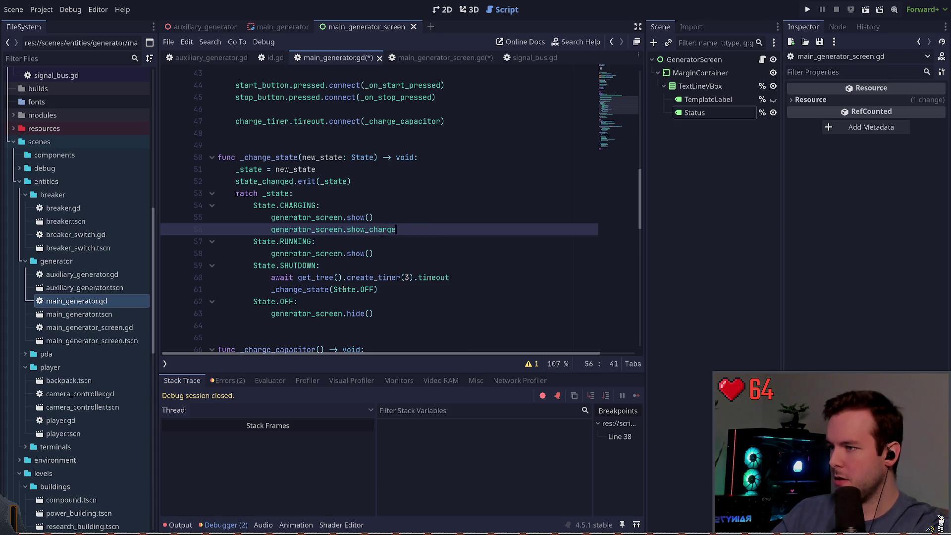
text(_display()
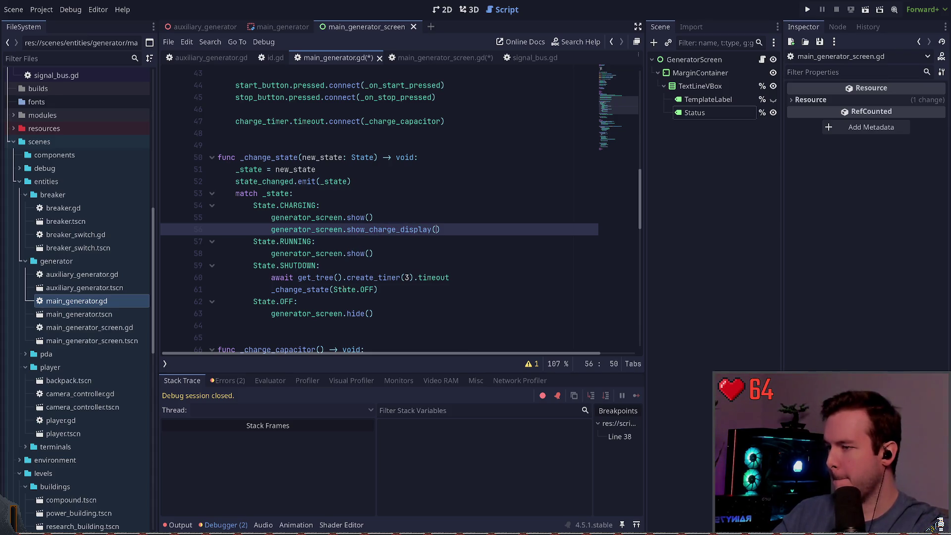
key(Up)
key(Home)
key(ctrl+Right)
key(ctrl+Right)
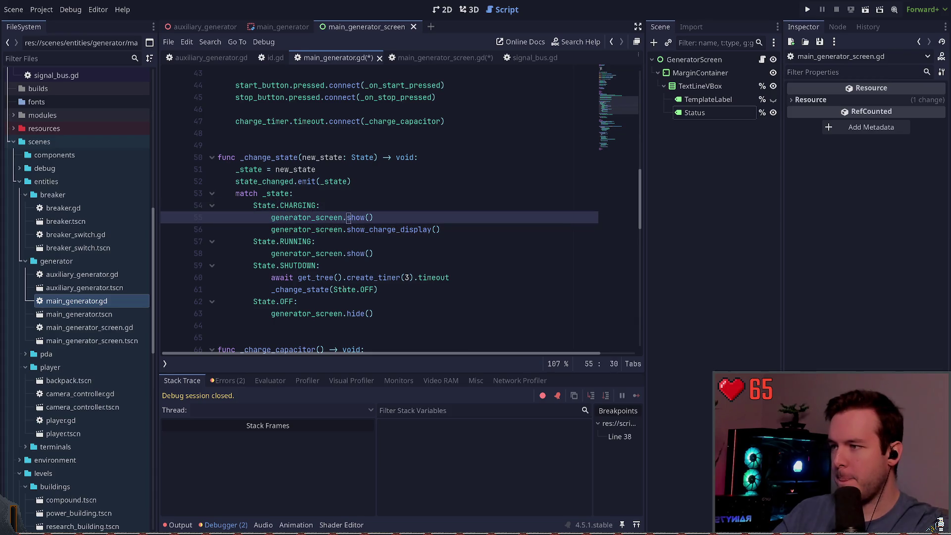
text(_main_display)
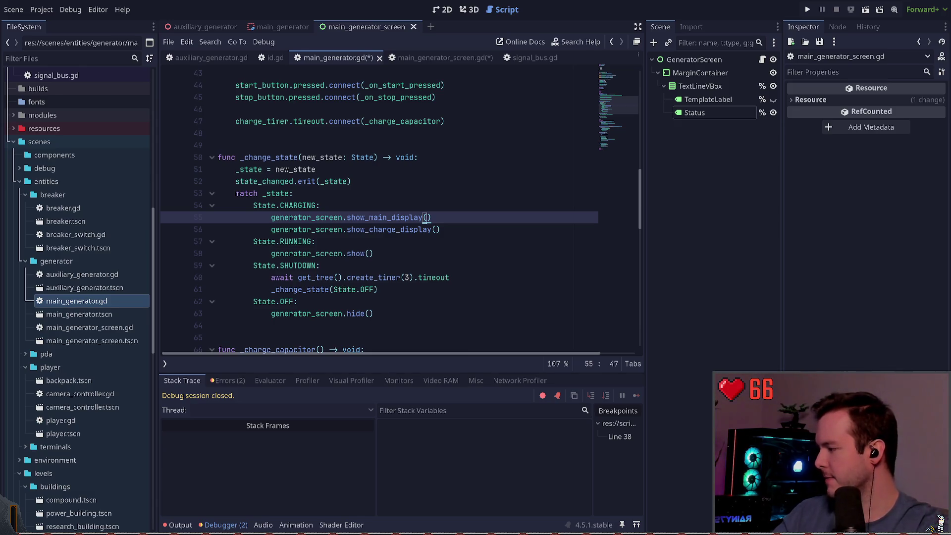
key(ctrl+s)
- Move show_main_display() into the RUNNING case, replacing the plain show() there, and copy it into OFF
click(326, 217)
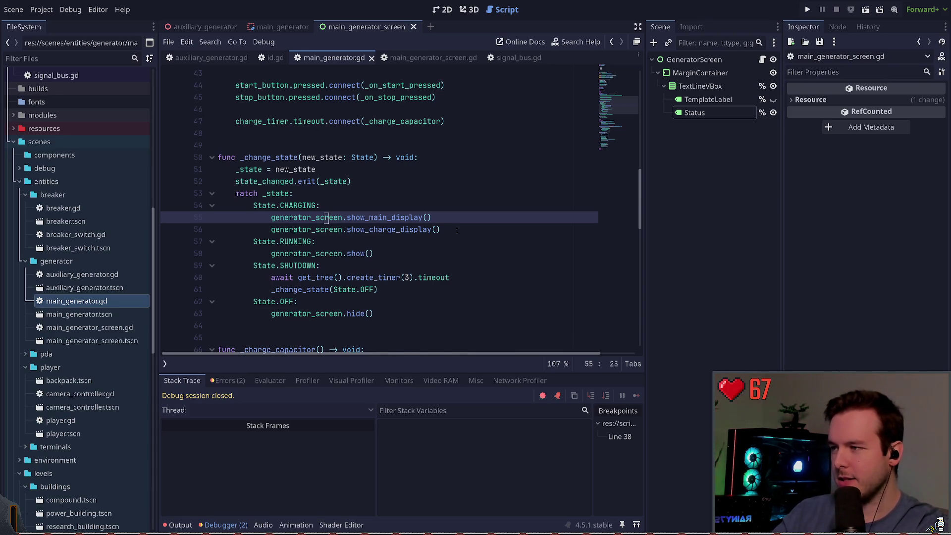
key(alt+Down)
key(alt+Down)
key(Down)
key(Home)
key(ctrl+shift+k)
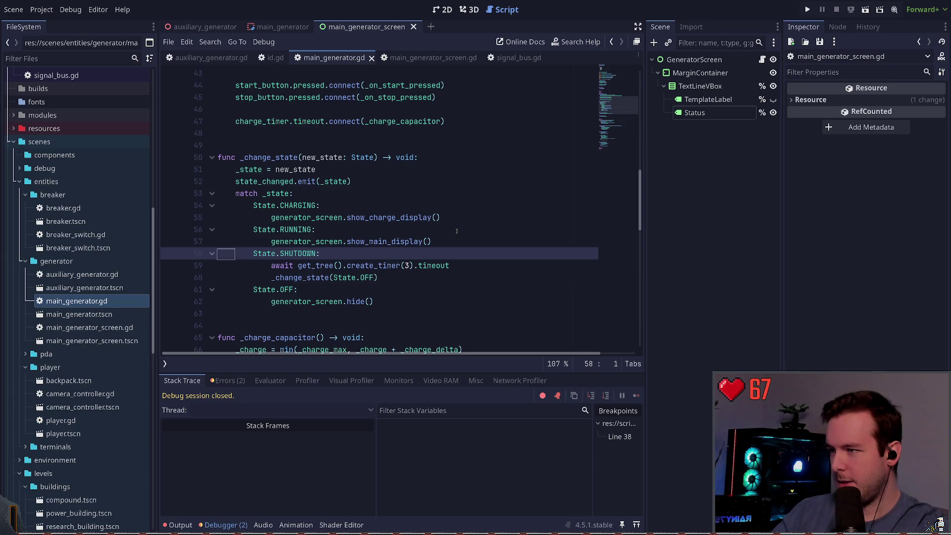
key(Down)
key(Up)
key(Up)
key(ctrl+c)
key(Down)
key(Down)
key(Down)
key(ctrl+v)
- Undo the copied show_main_display line in the OFF case and save the script
key(Down)
key(Home)
key(ctrl+Right)
key(ctrl+Right)
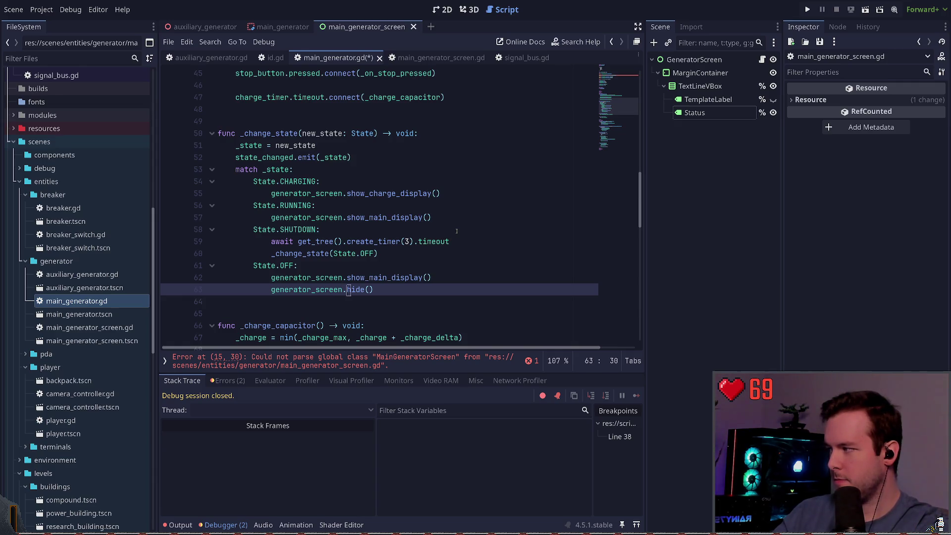
key(ctrl+z)
key(ctrl+s)
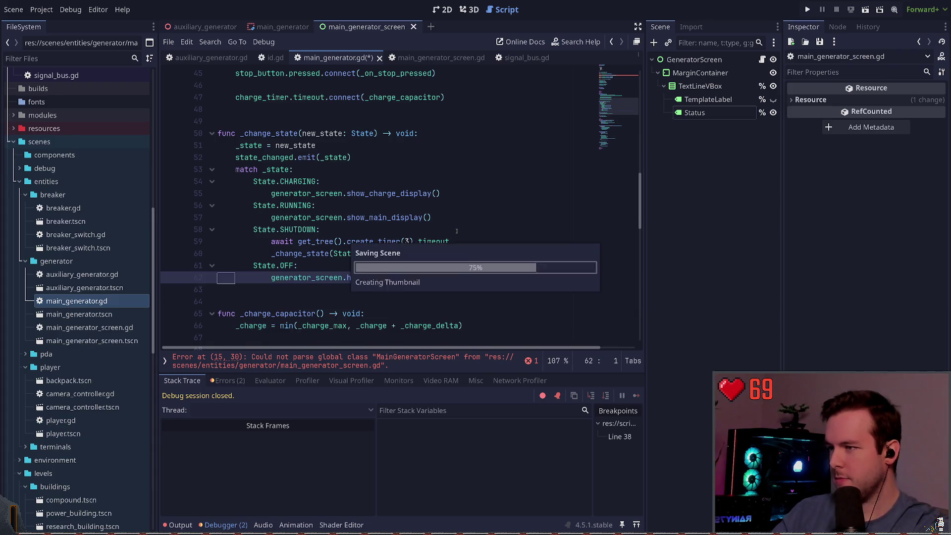
click(355, 359)
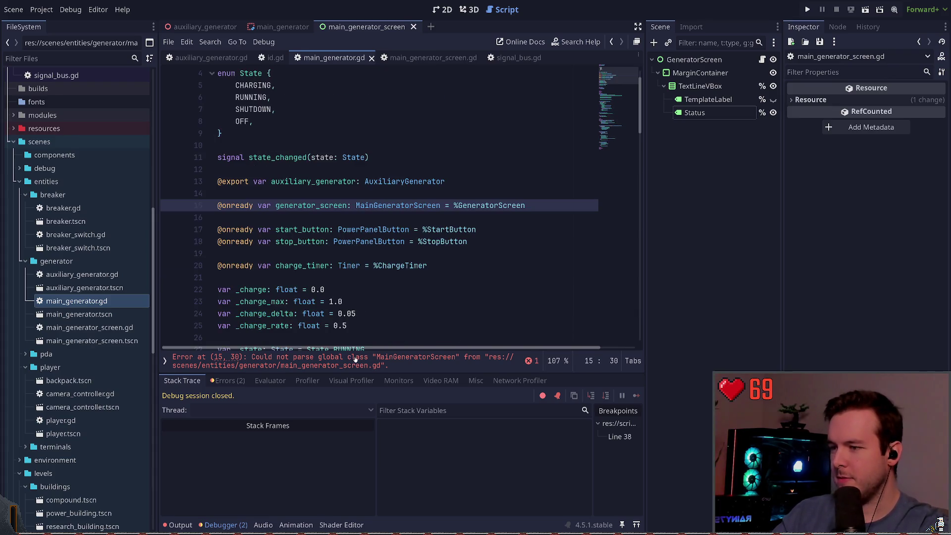
- Open main_generator_screen.gd and start a new func line below print_line
ctrl+click(407, 206)
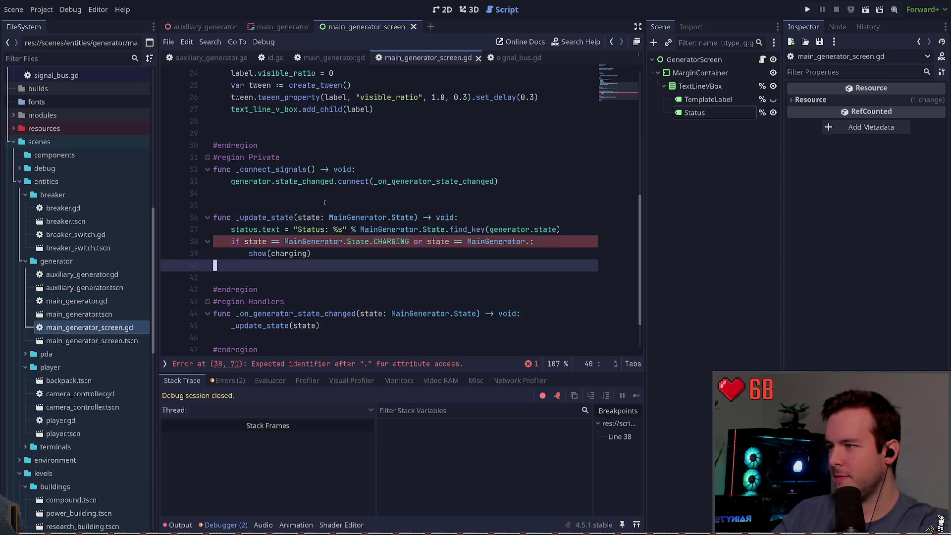
scroll(325, 202, down, 1)
scroll(322, 165, up, 3)
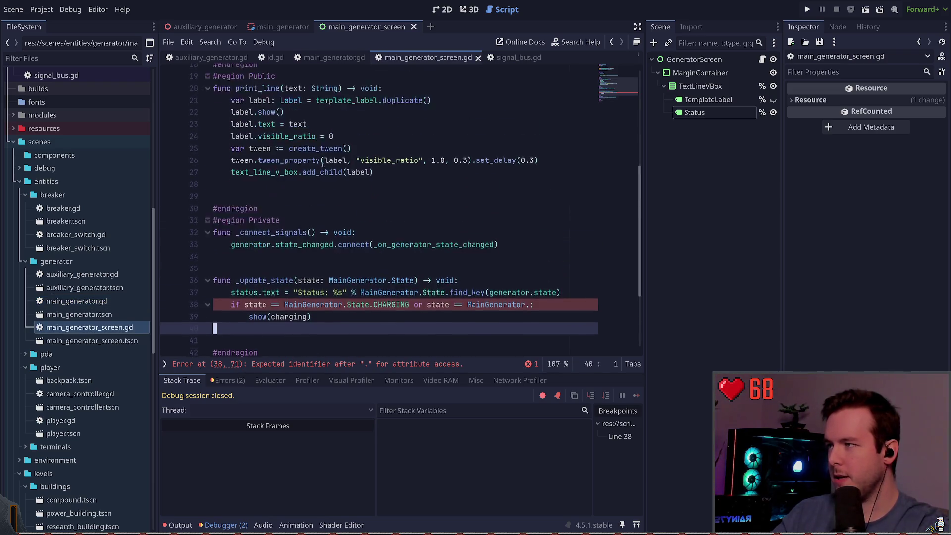
click(337, 199)
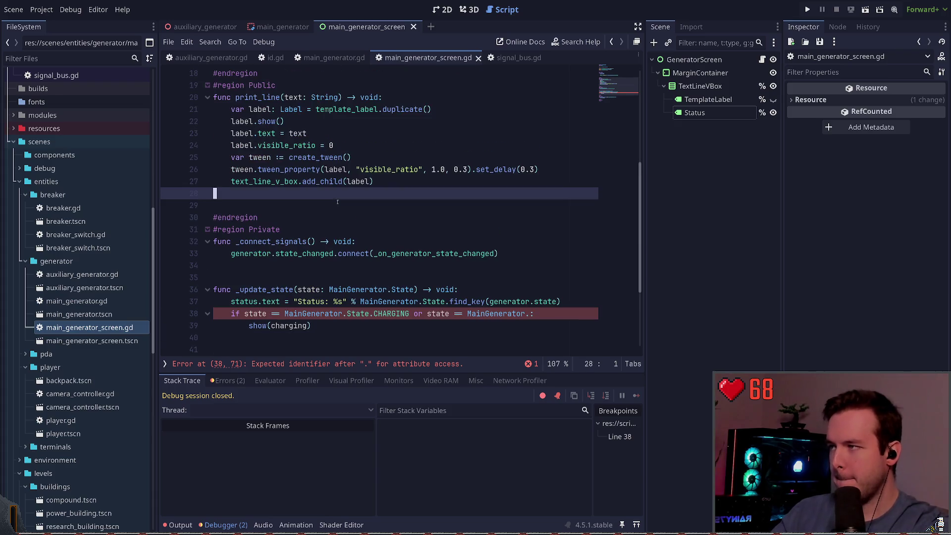
key(Return)
text(func _sh)
key(BackSpace)
key(BackSpace)
key(BackSpace)
text(s)
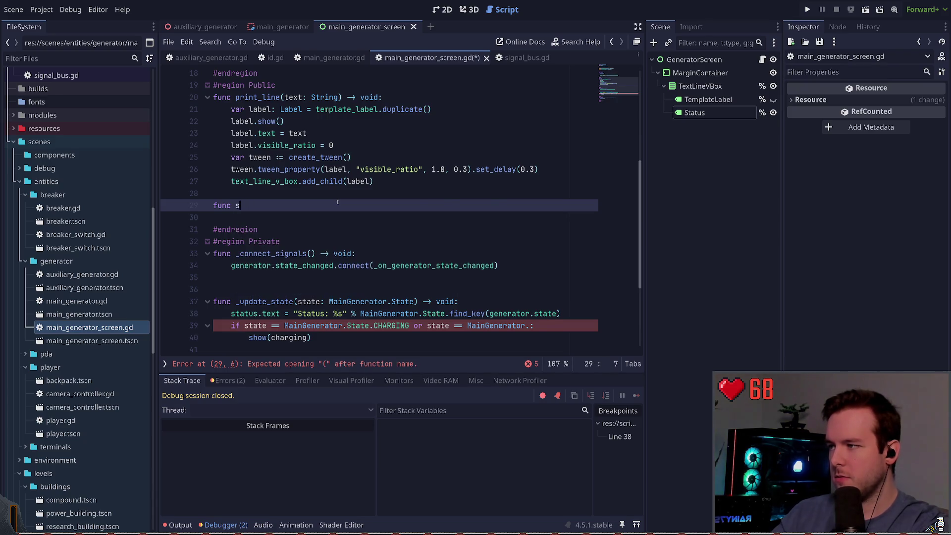
- Complete a show_main_display() -> void stub with a pass body
key(BackSpace)
key(ctrl+v)
key(ctrl+Left)
key(ctrl+Left)
key(ctrl+Left)
key(Delete)
key(Delete)
key(Delete)
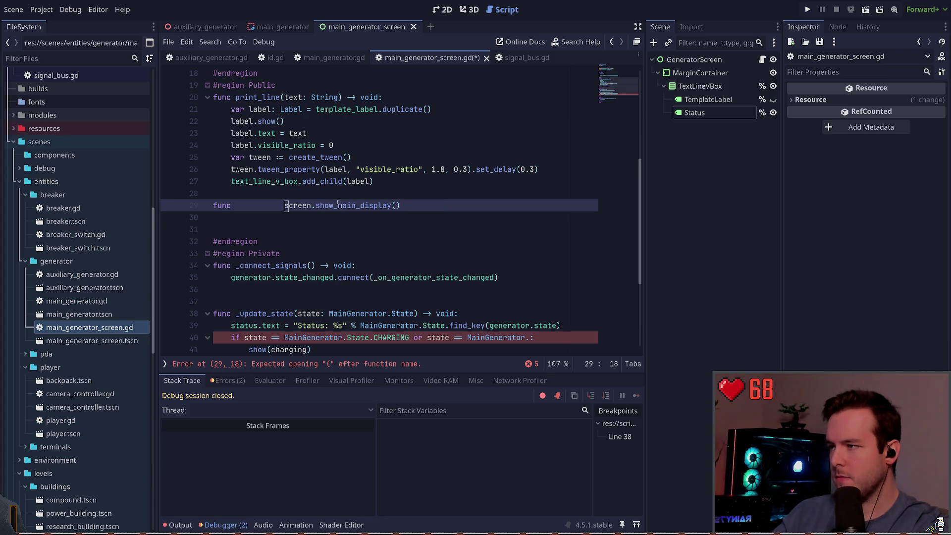
key(Delete)
key(Delete)
key(Delete)
key(End)
text(-> void:)
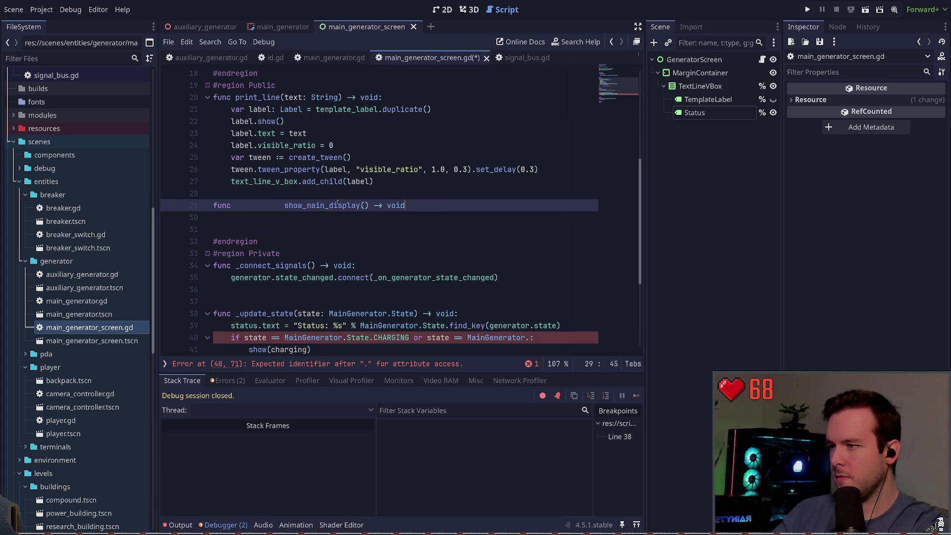
key(Return)
text(pass)
- Duplicate the stub and rename the copy to show_charge_display
key(shift+Up)
key(ctrl+c)
key(Down)
key(Down)
key(ctrl+v)
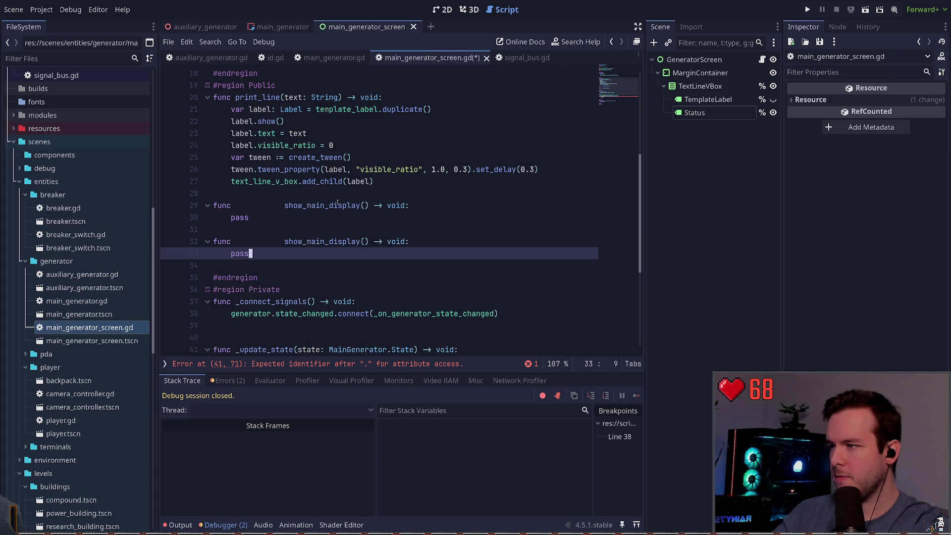
key(ctrl+z)
key(ctrl+z)
key(ctrl+z)
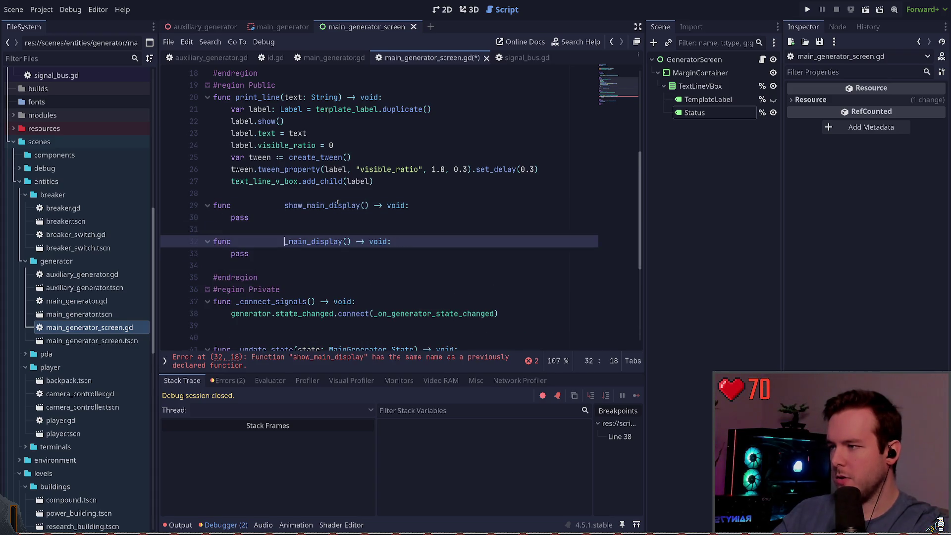
key(ctrl+y)
key(ctrl+y)
key(ctrl+y)
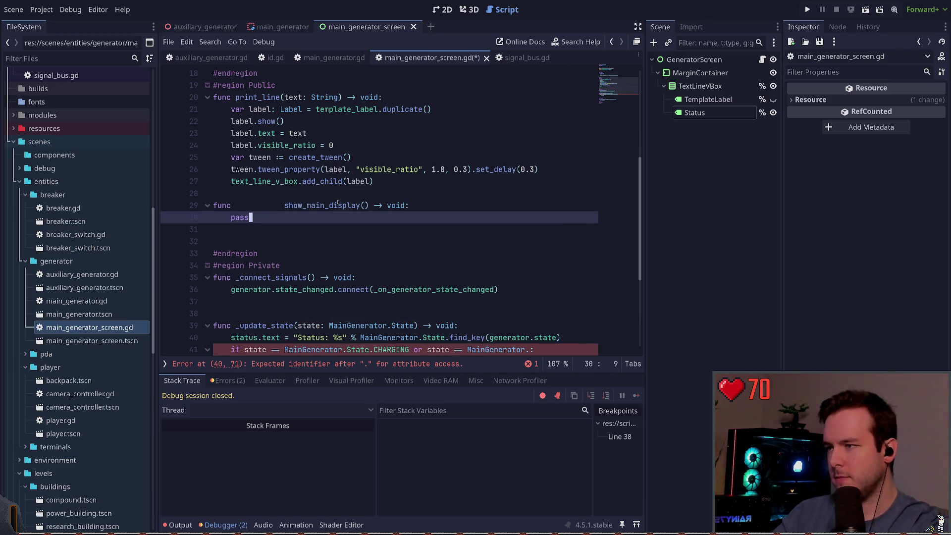
key(ctrl+Right)
key(Right)
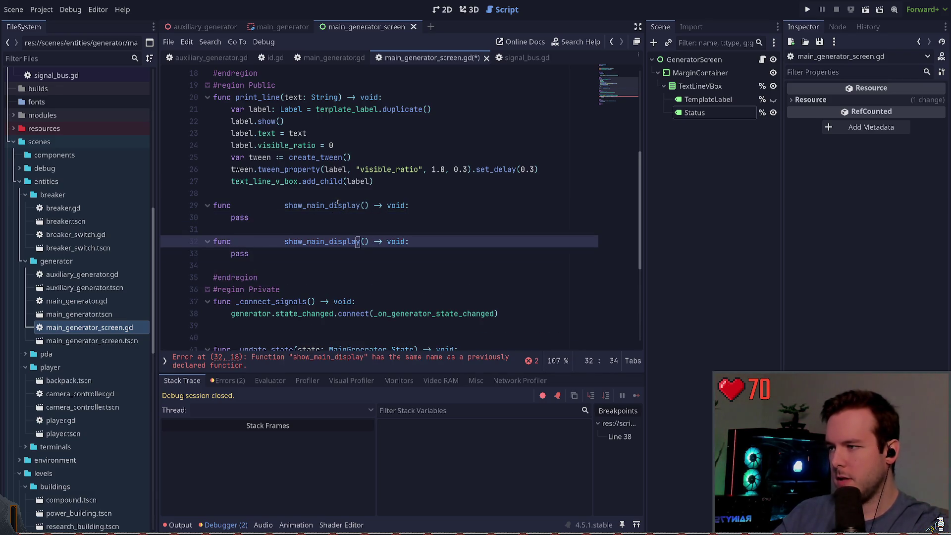
key(BackSpace)
key(BackSpace)
key(BackSpace)
text(charge)
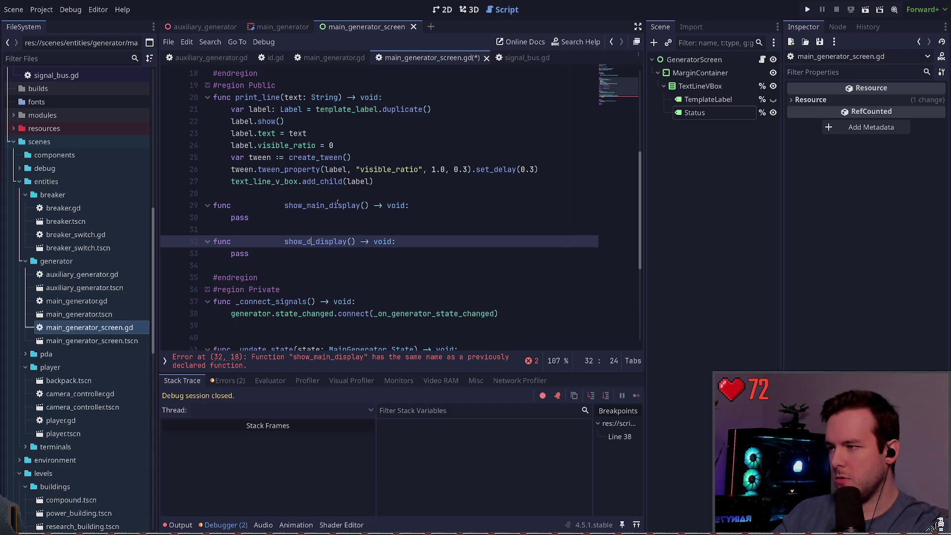
- Rename the first stub to change_display and give it a state parameter
click(335, 205)
key(ctrl+Left)
key(Right)
key(Right)
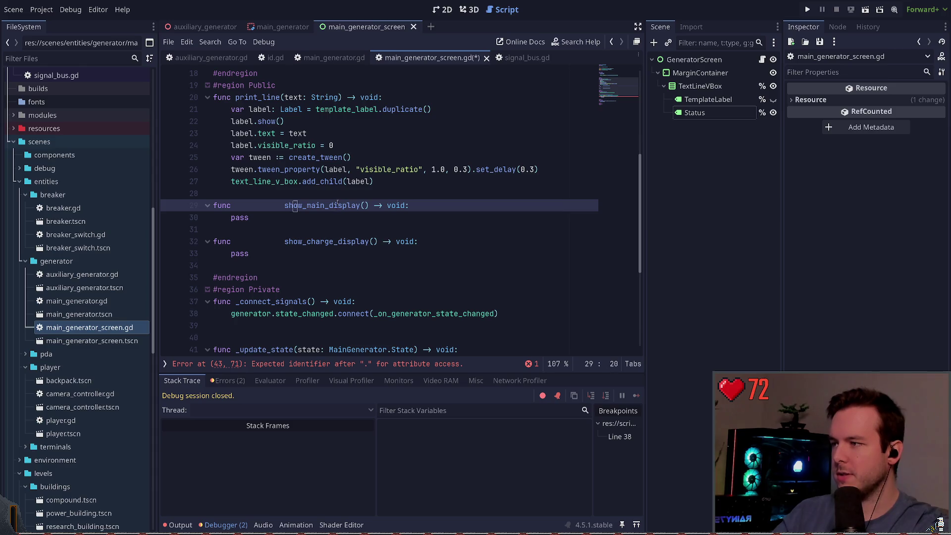
key(Delete)
key(Delete)
key(Delete)
key(Right)
key(Right)
key(Right)
text(state:)
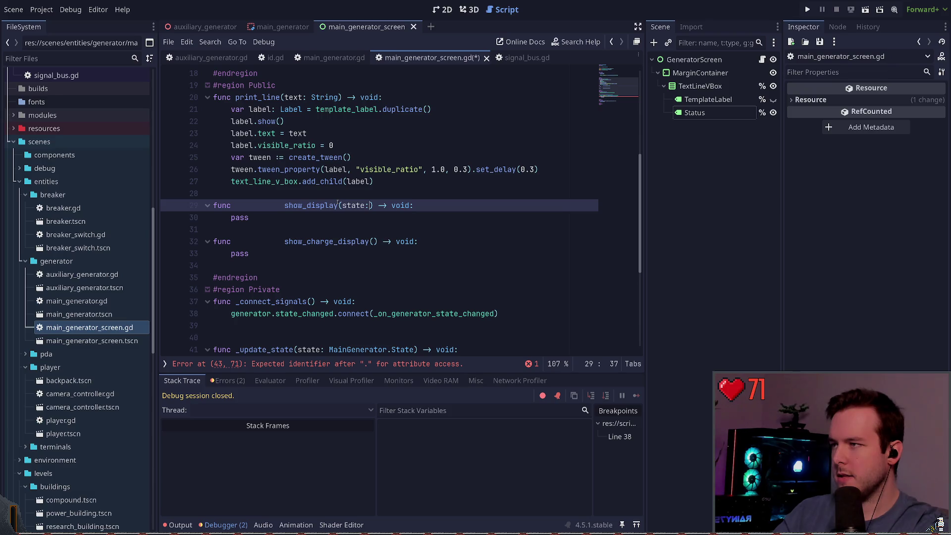
key(ctrl+Left)
key(Delete)
key(Delete)
key(Delete)
text(chage)
key(BackSpace)
key(BackSpace)
text(nge)
- Type the state parameter as MainGenerator.State
key(ctrl+Right)
key(Right)
key(ctrl+Right)
key(Right)
text(MainGen)
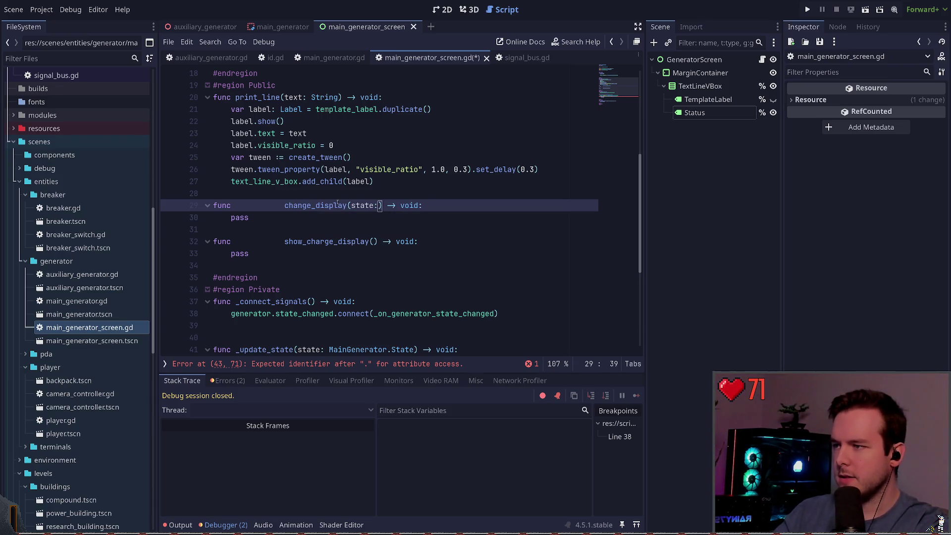
key(Return)
text(.)
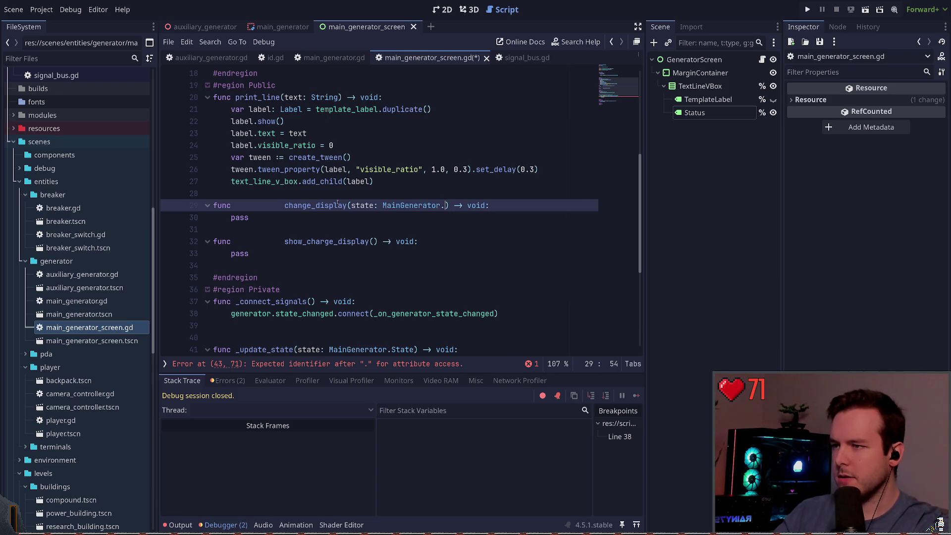
text(State)
key(Down)
- Delete the show_charge_display function and save the script
key(Up)
key(Down)
key(Down)
key(shift+Down)
key(shift+Down)
key(shift+Down)
key(Delete)
key(ctrl+s)
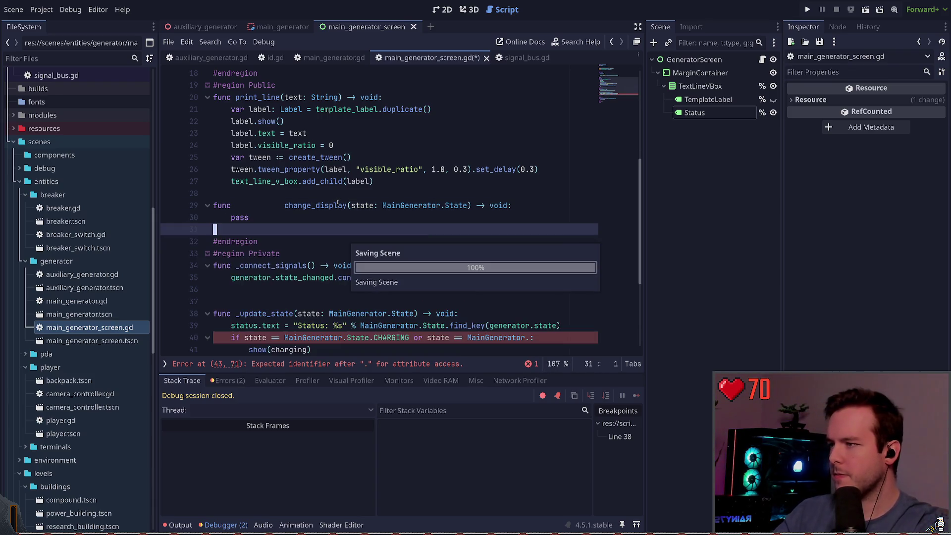
- Remove the extra gap after func in the change_display signature and save
key(Up)
key(Up)
key(shift+End)
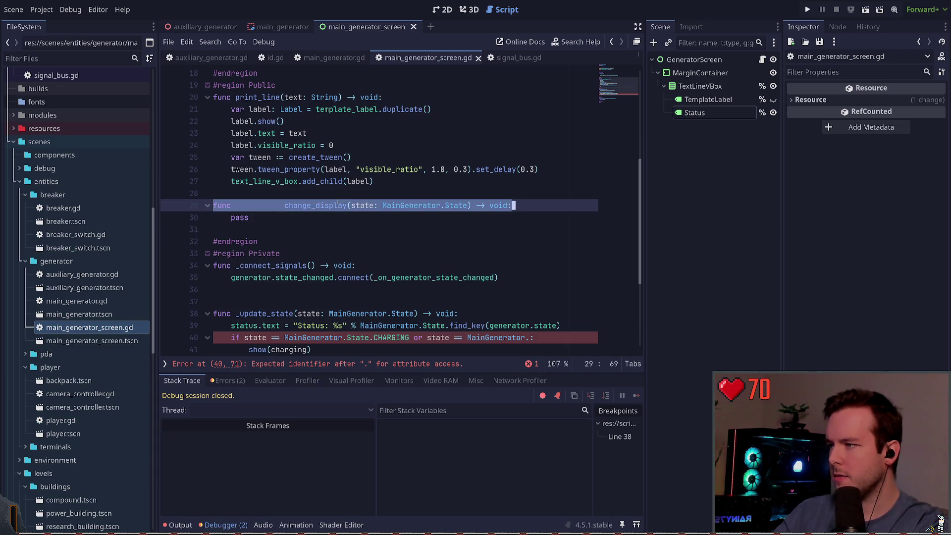
key(End)
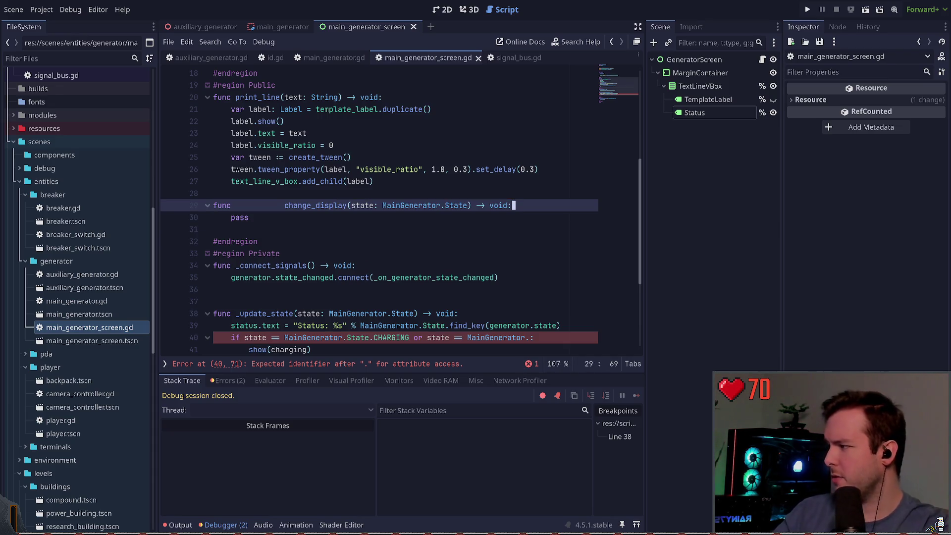
click(243, 207)
key(Home)
key(Delete)
key(Delete)
key(Delete)
key(ctrl+s)
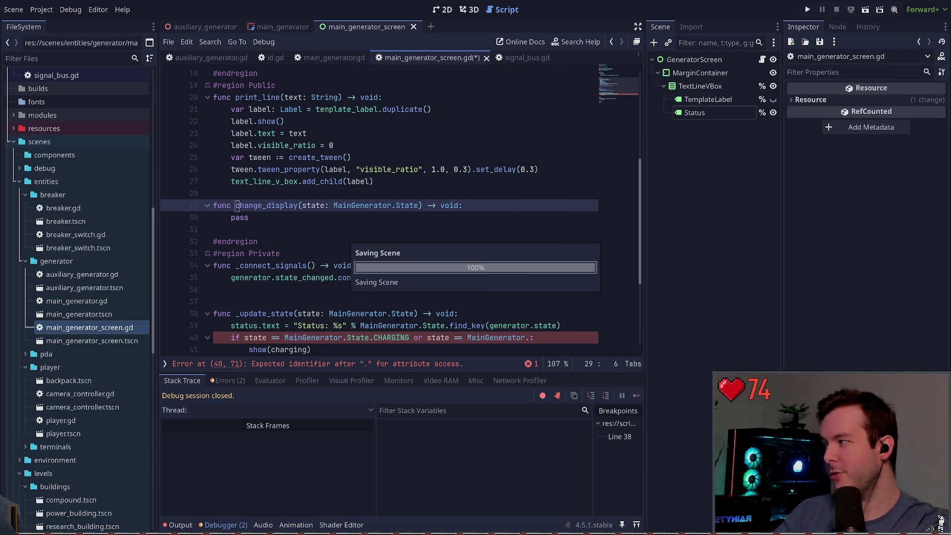
- Undo the broken CHARGING check lines in _update_state and save
click(251, 217)
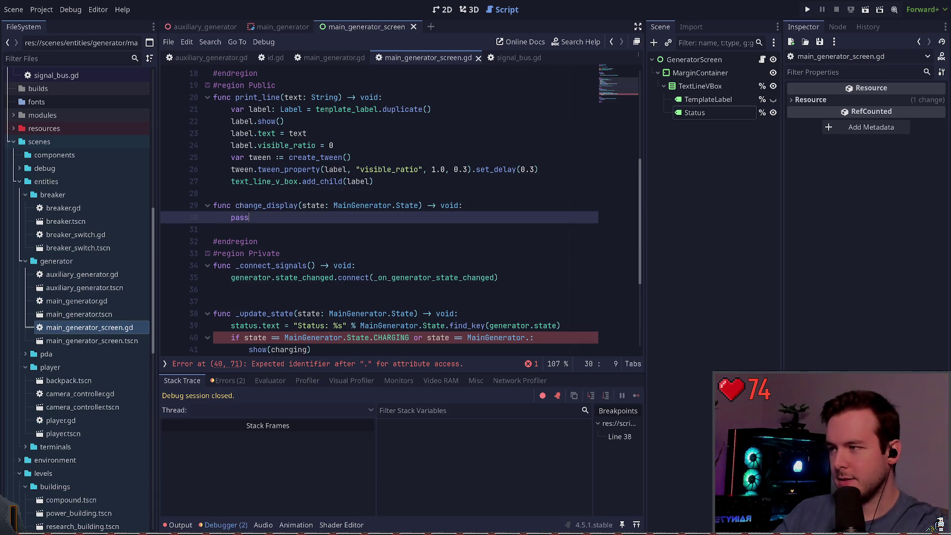
scroll(251, 208, down, 2)
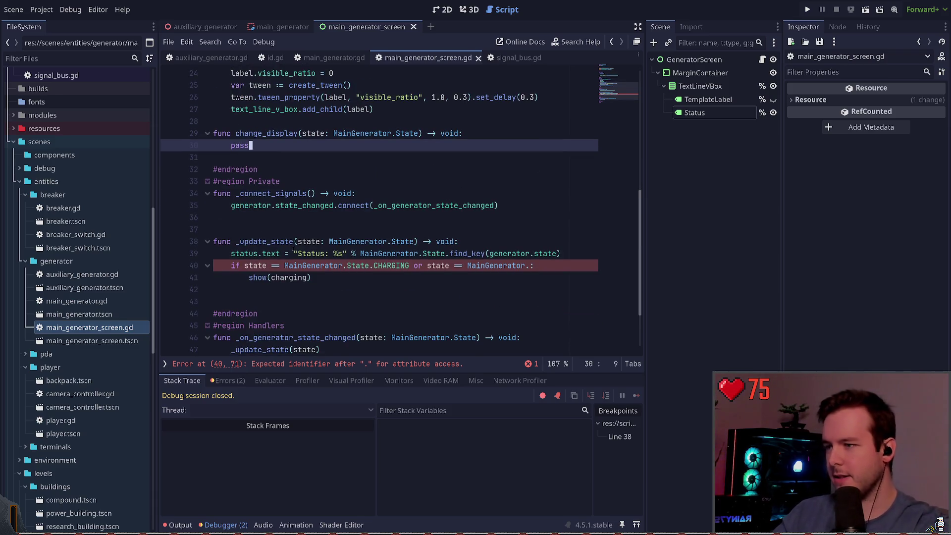
key(Down)
key(Down)
key(Down)
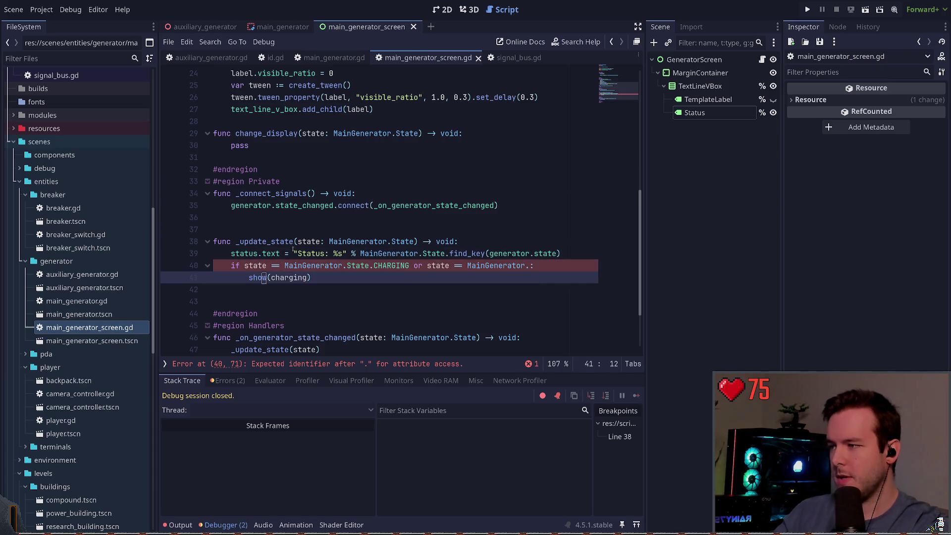
key(ctrl+z)
key(ctrl+z)
key(ctrl+z)
key(ctrl+s)
- Replace pass in change_display with 'match state:' and a MainGenerator.State.CHARGING case
key(ctrl+z)
key(ctrl+z)
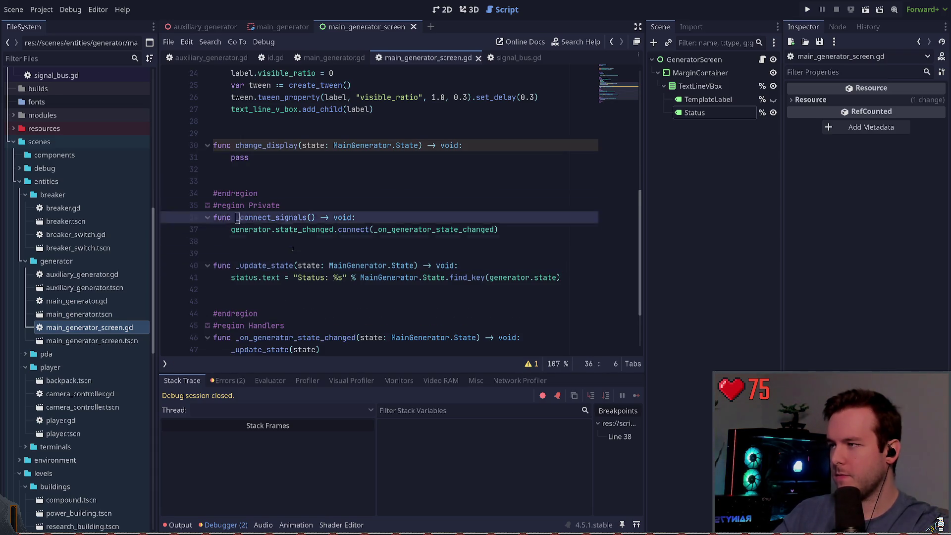
key(ctrl+z)
key(ctrl+z)
text(match state:)
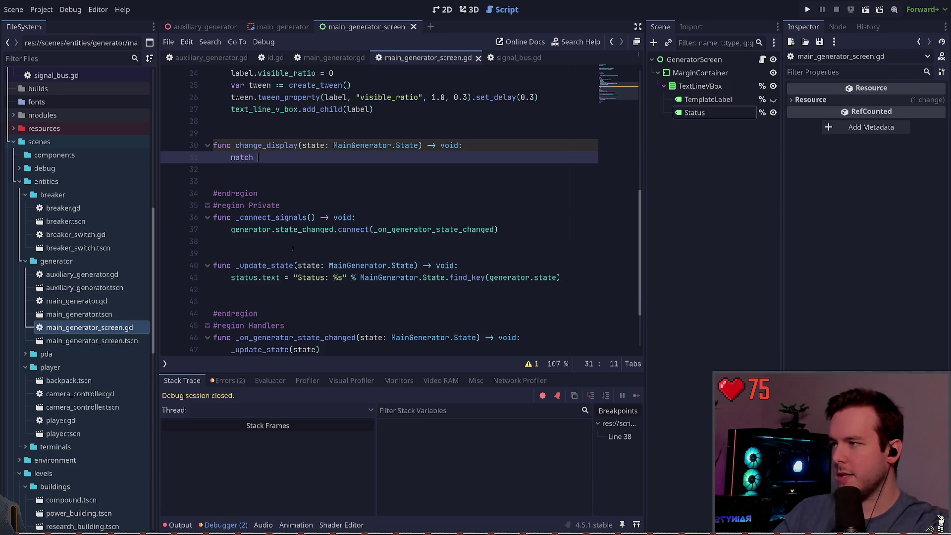
key(Return)
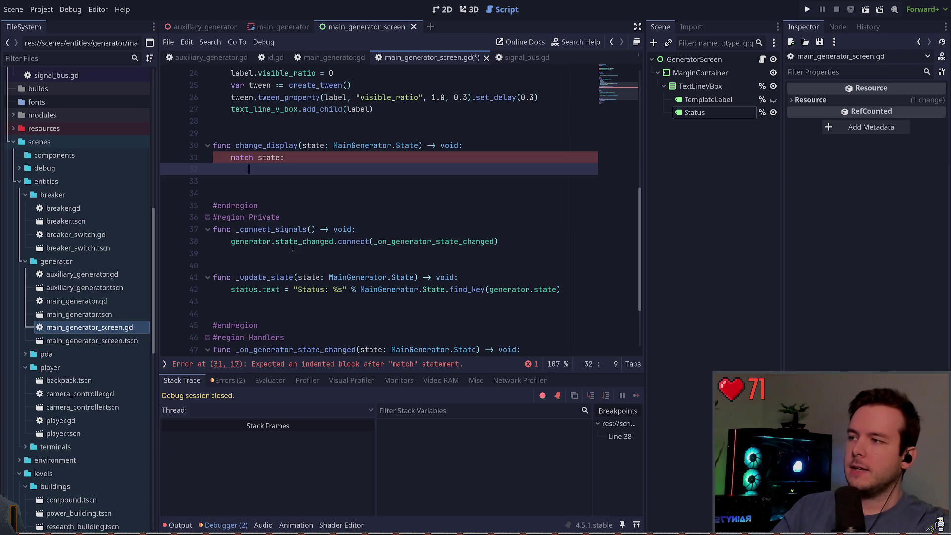
text(MainGenerator.sta)
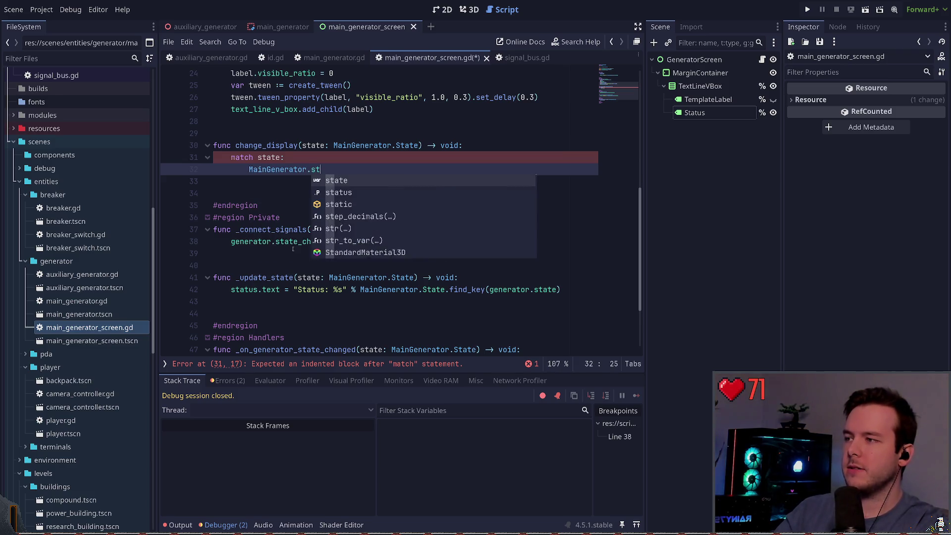
text(te.)
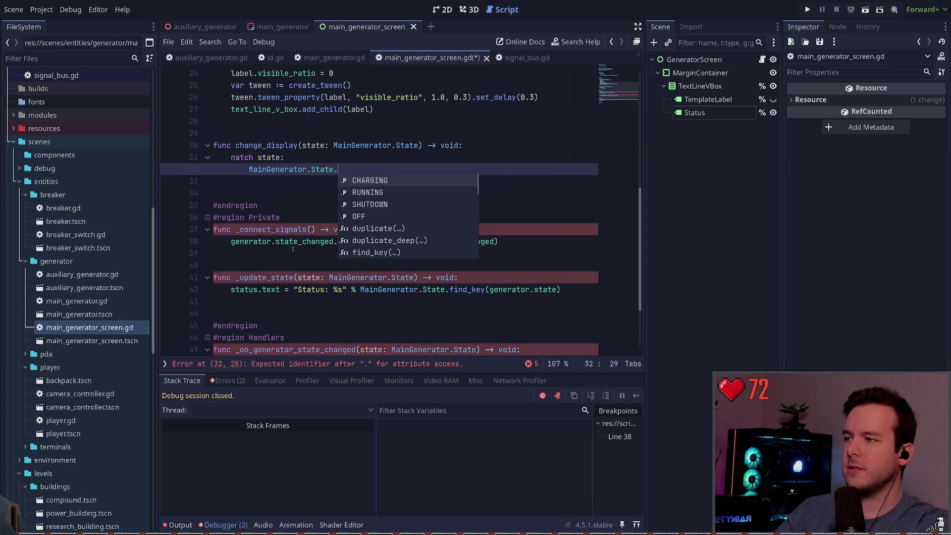
key(Return)
text(:)
key(Return)
key(BackSpace)
key(BackSpace)
key(BackSpace)
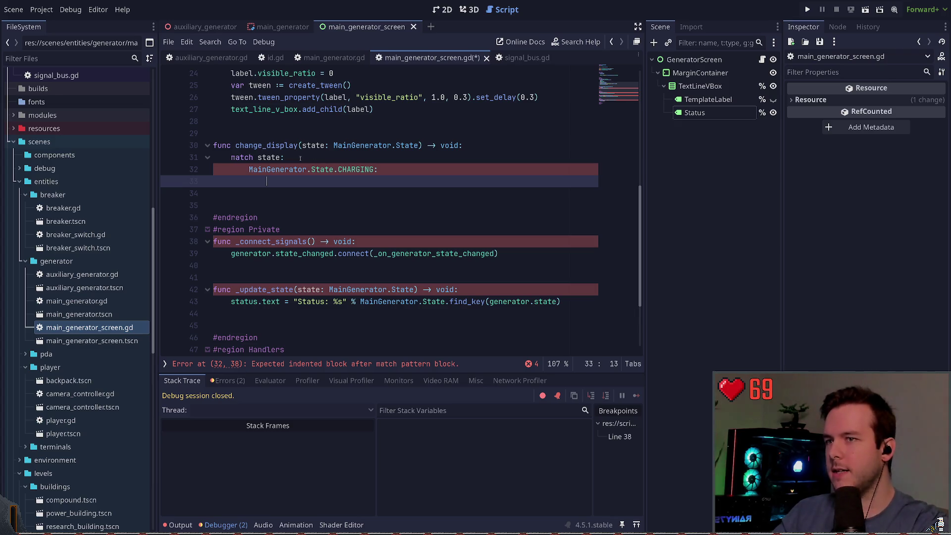
- Show the screen scene in the 2D view and save the scene
scroll(317, 163, up, 3)
click(469, 9)
click(442, 9)
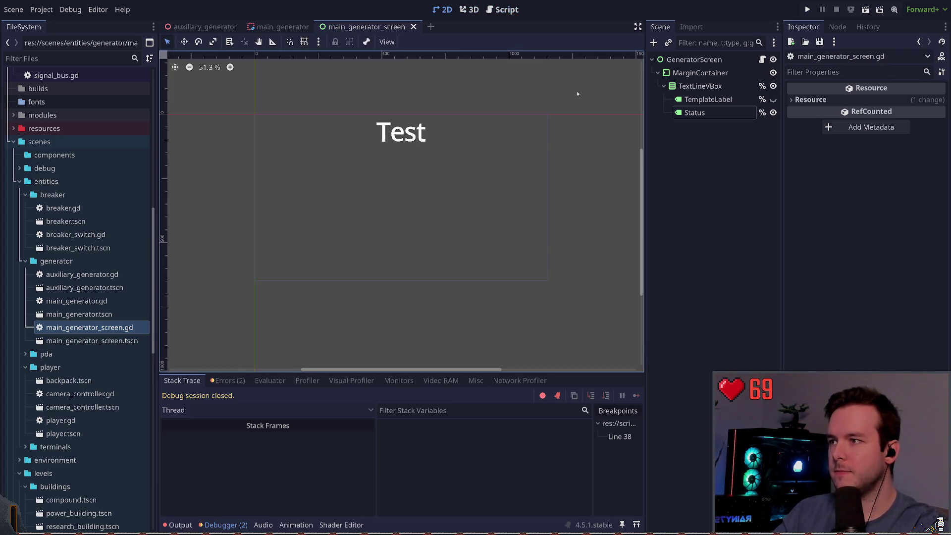
key(ctrl+s)
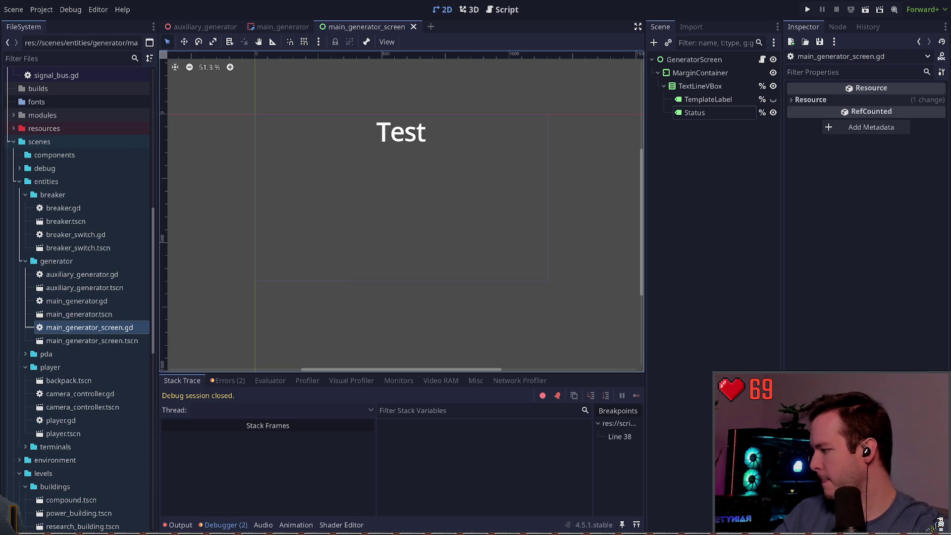
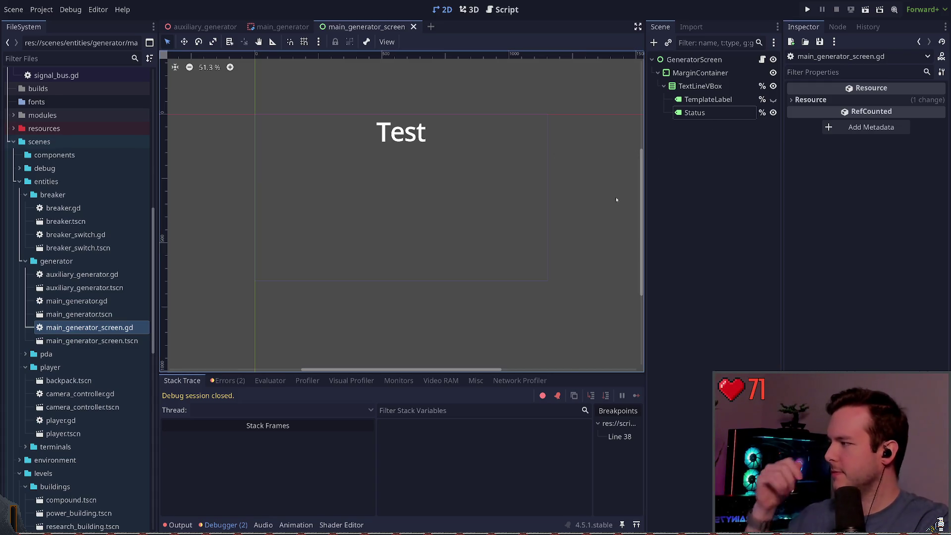
- Rename the MarginContainer node to MainDisplay in the Scene dock
click(520, 208)
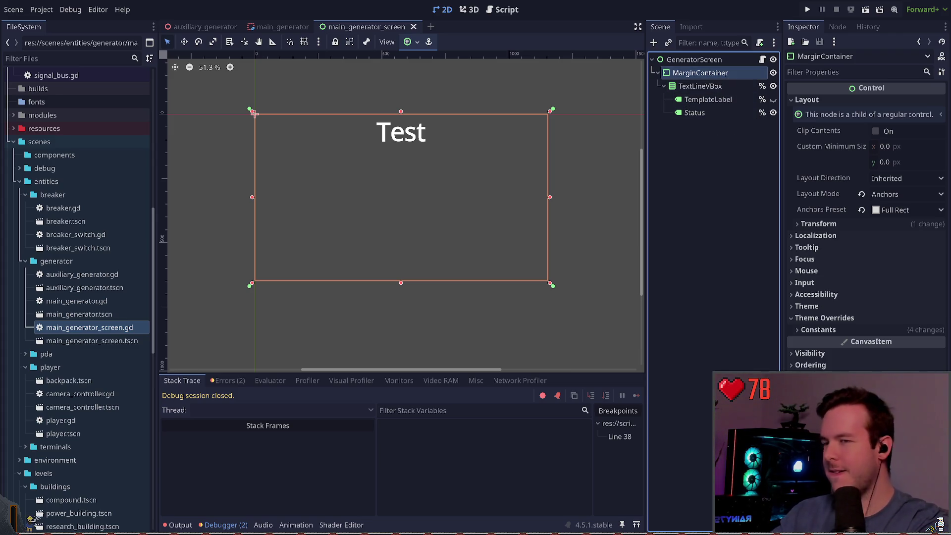
text(MainDisplay)
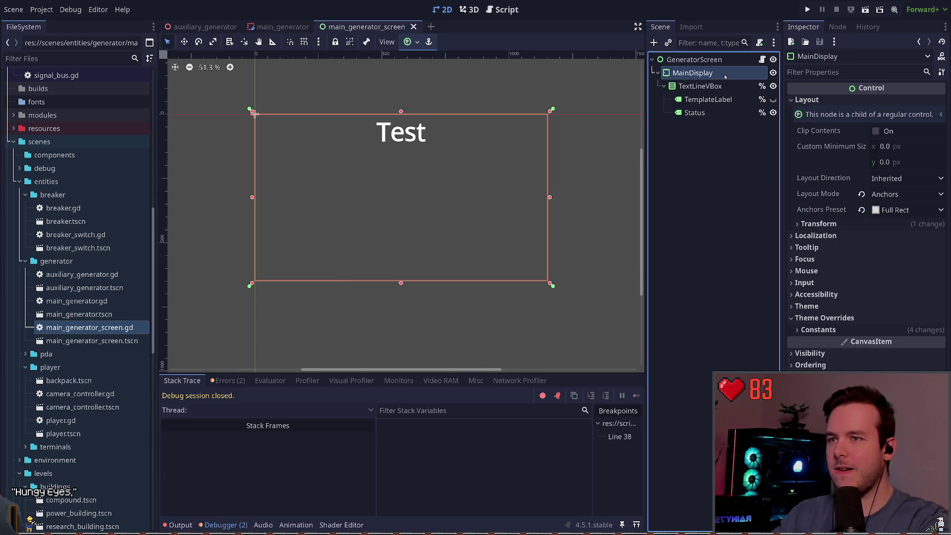
key(Return)
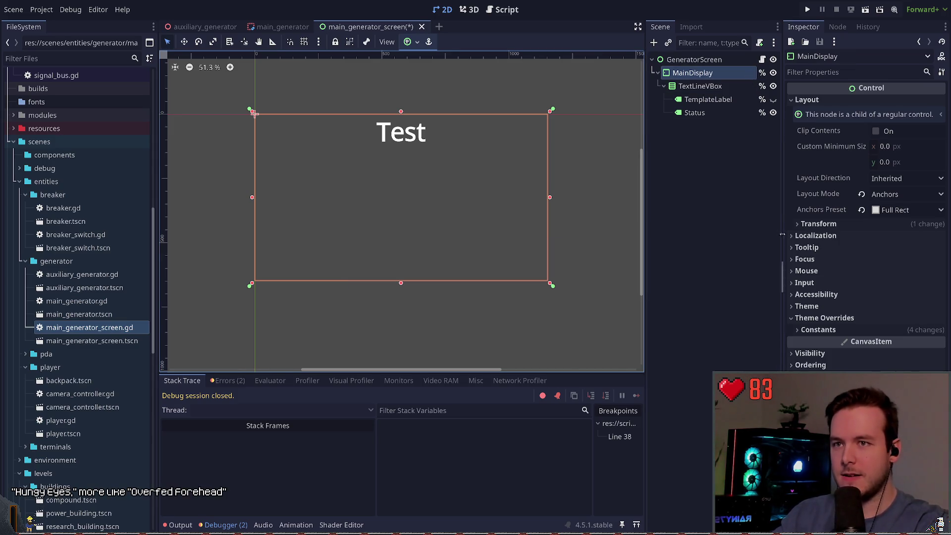
click(763, 59)
scroll(415, 204, up, 4)
drag(693, 72, 407, 181)
key(Up)
key(End)
- Move the main_display reference line up under the export and save
key(alt+Up)
key(alt+Up)
key(alt+Up)
key(Return)
key(ctrl+s)
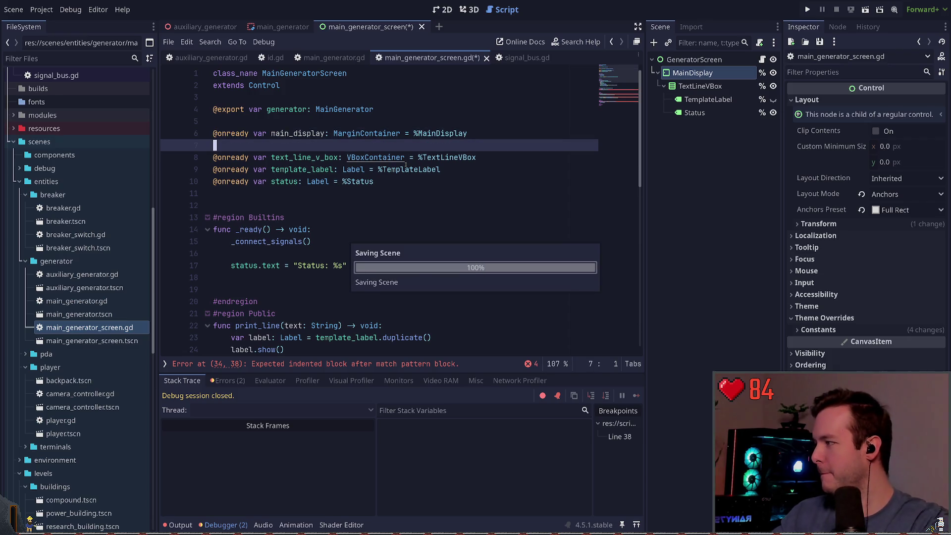
key(Left)
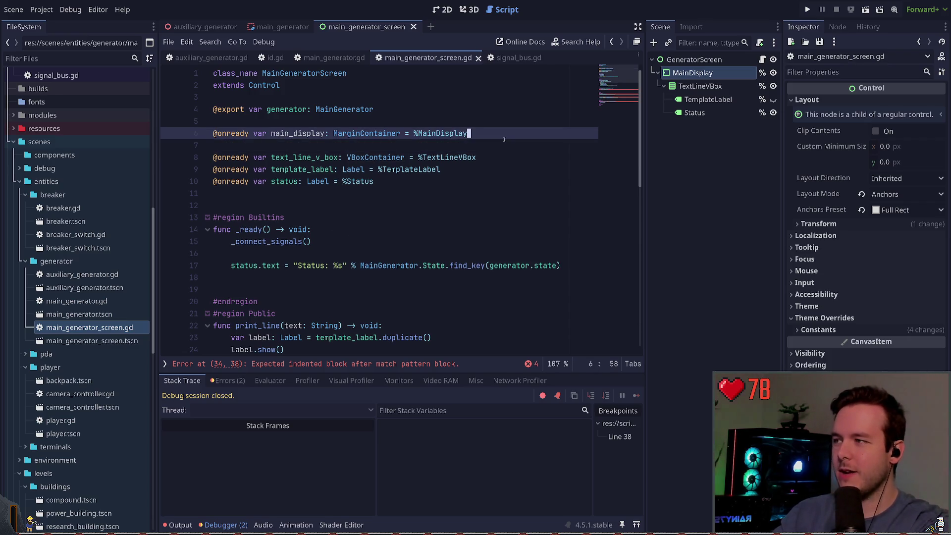
key(Return)
text(@onready var disp)
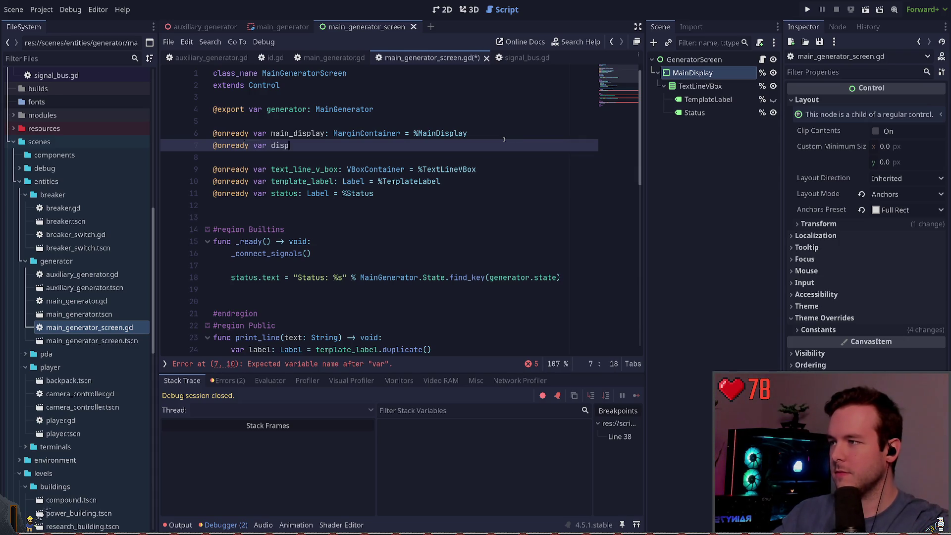
key(BackSpace)
text(display_charge:)
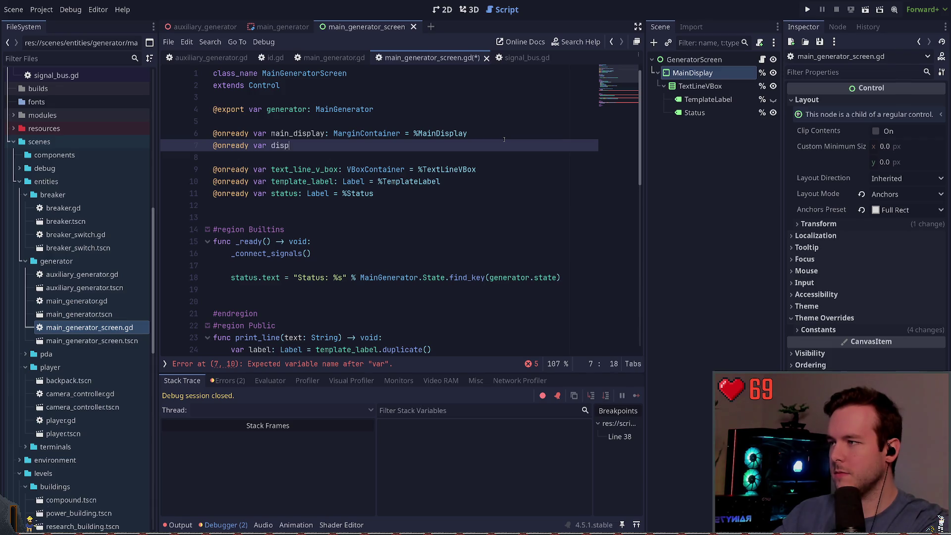
text( MarginContainer: %)
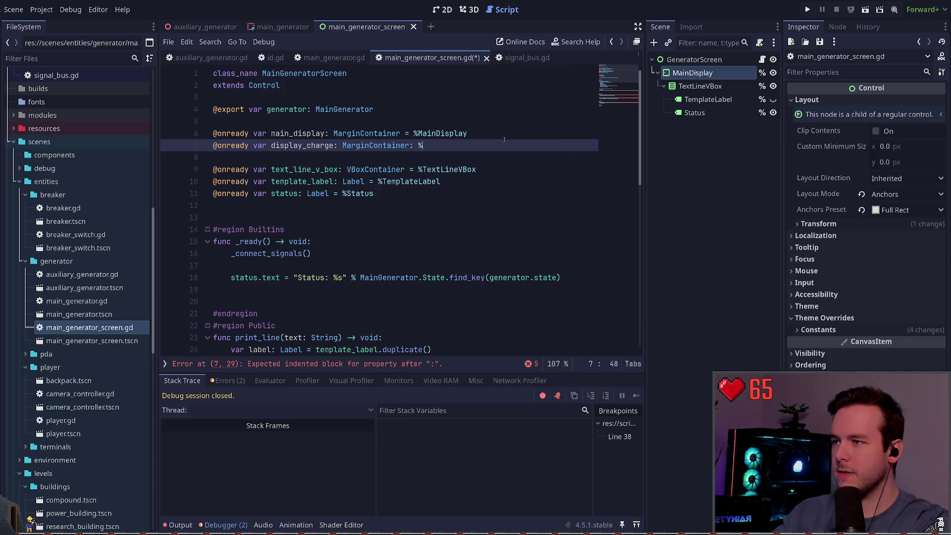
key(BackSpace)
key(BackSpace)
text(= %DisplayCharge)
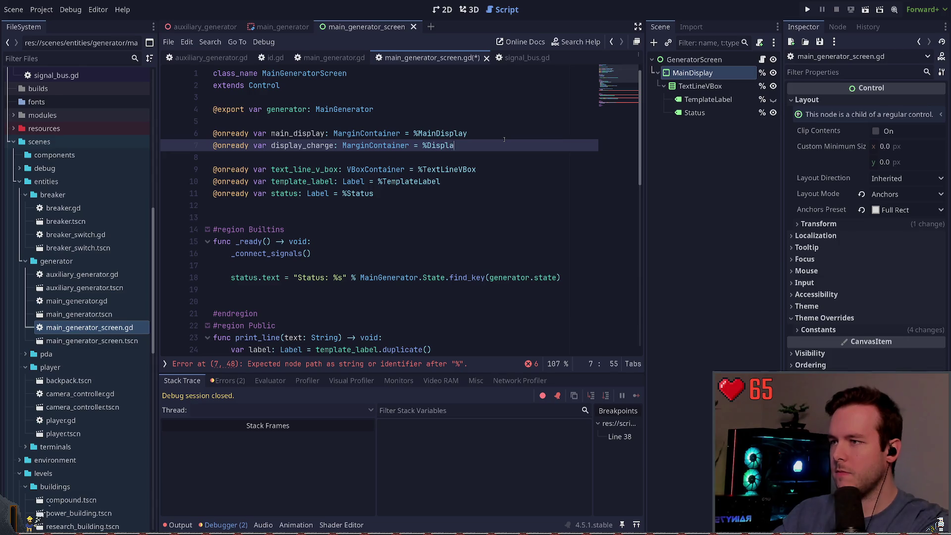
- Delete the old main_display reference line and reselect the display container in the scene tree
key(Home)
key(Up)
key(ctrl+Right)
key(ctrl+Right)
key(ctrl+Right)
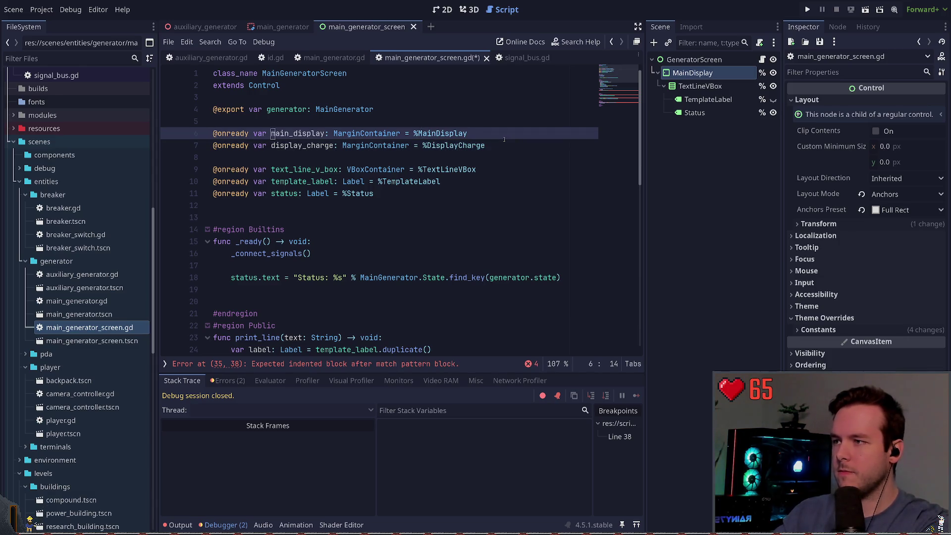
key(ctrl+shift+k)
click(700, 79)
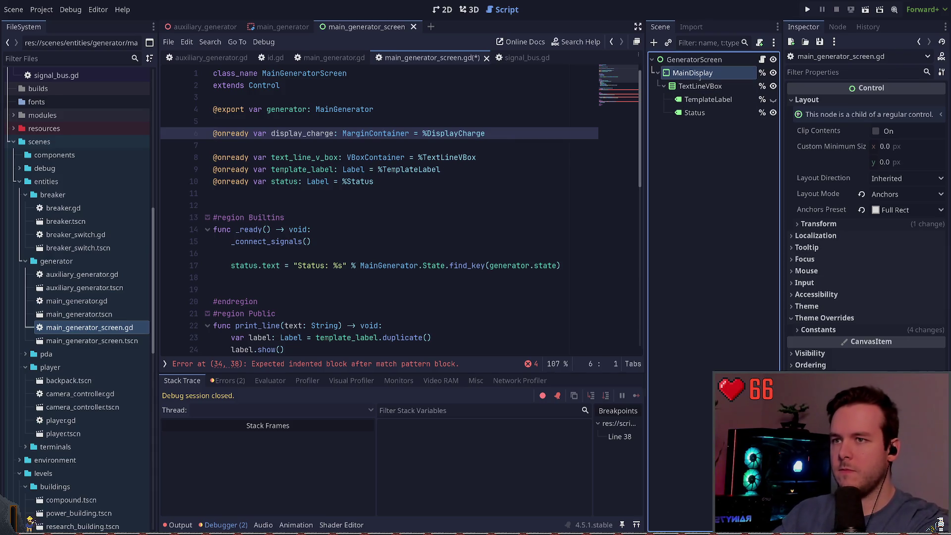
key(ctrl+z)
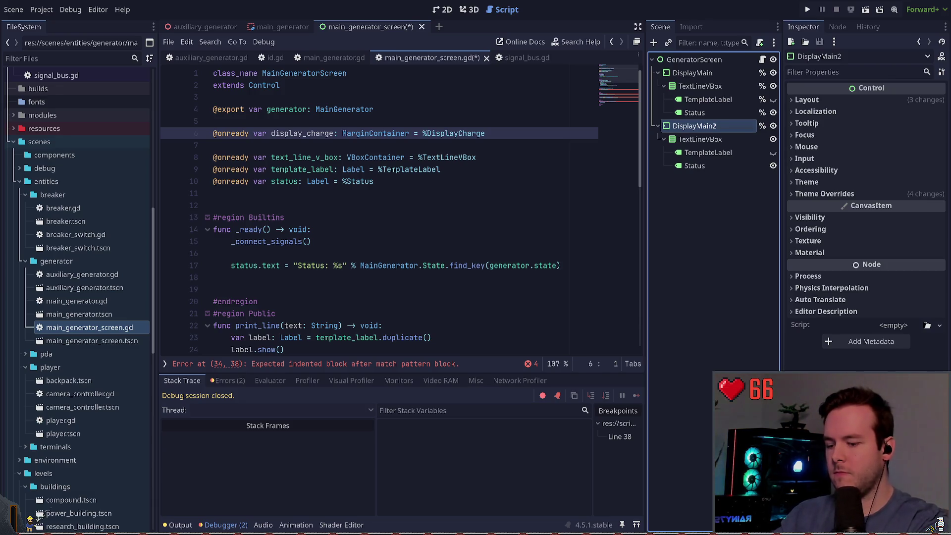
- Keep the duplicate's name as ChargeMain and save the scene
key(ctrl+shift+z)
key(ctrl+s)
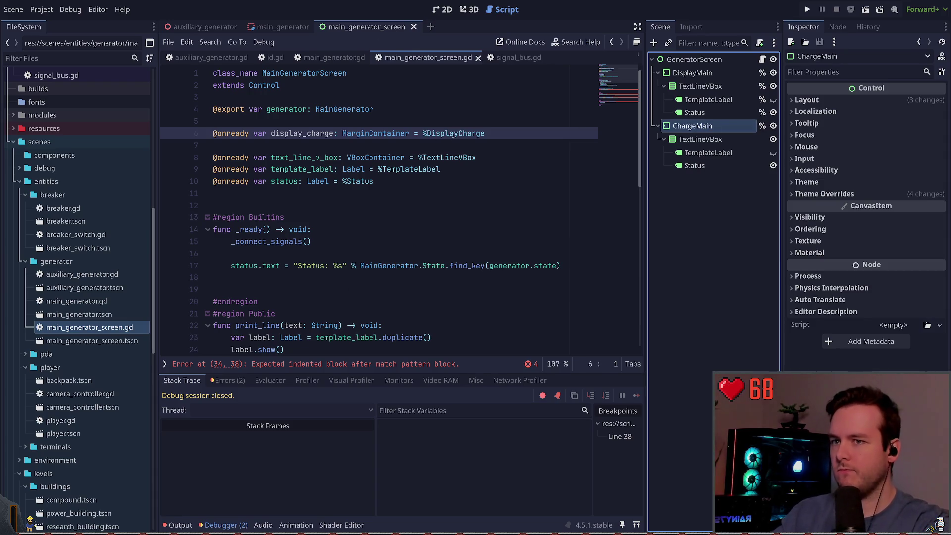
click(444, 9)
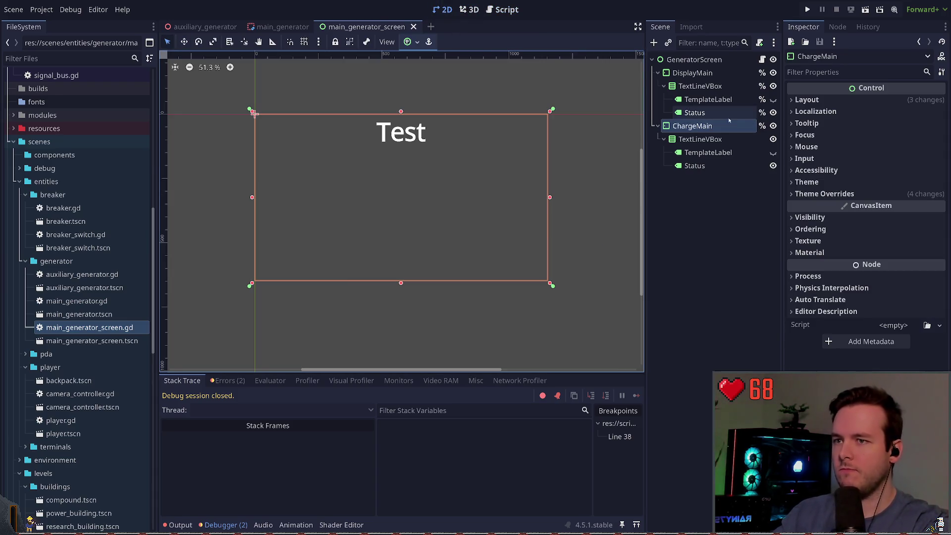
- Check DisplayMain and ChargeMain's TemplateLabel and Status nodes, save, and reopen the generator screen script
click(693, 72)
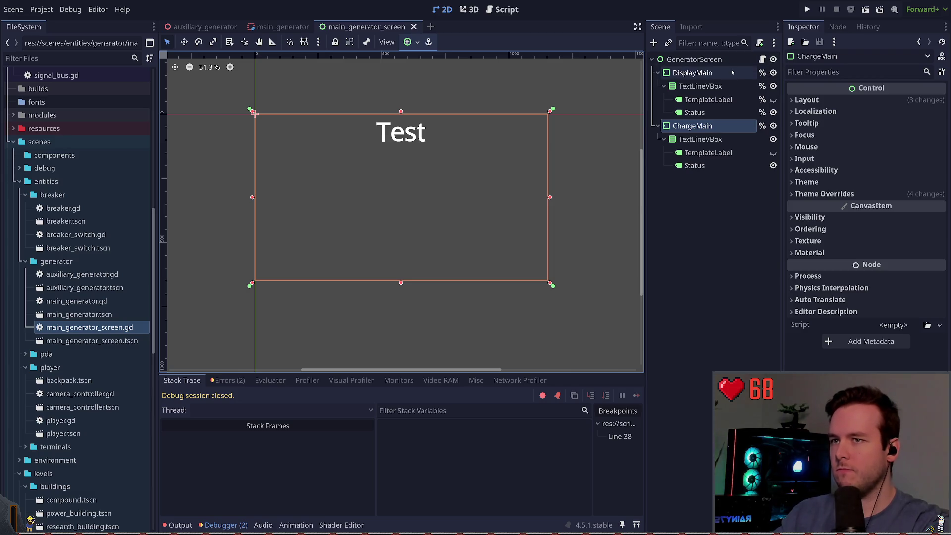
click(733, 127)
click(722, 153)
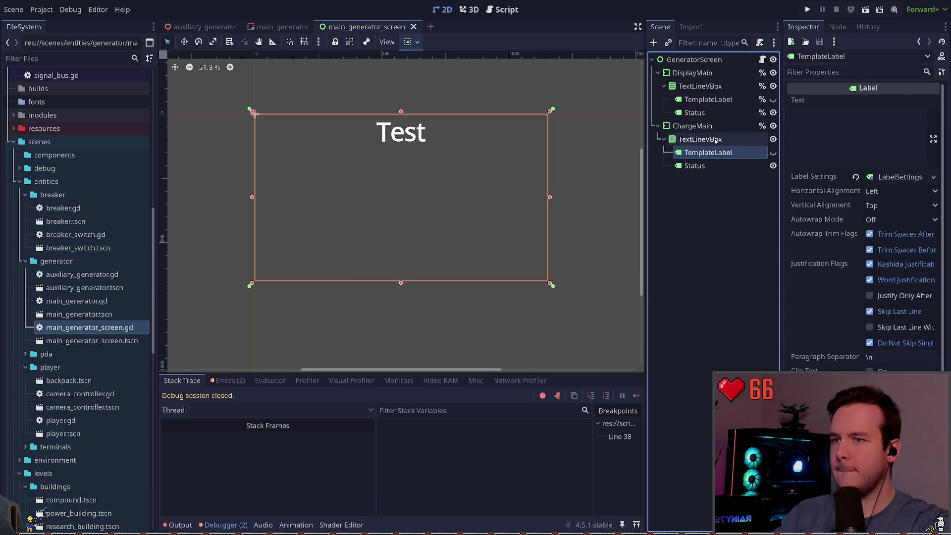
click(710, 164)
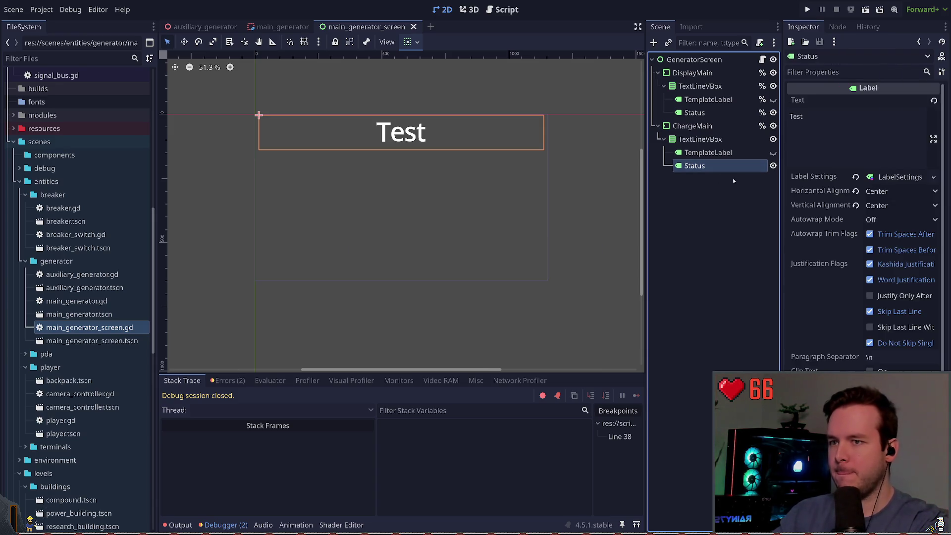
key(ctrl+s)
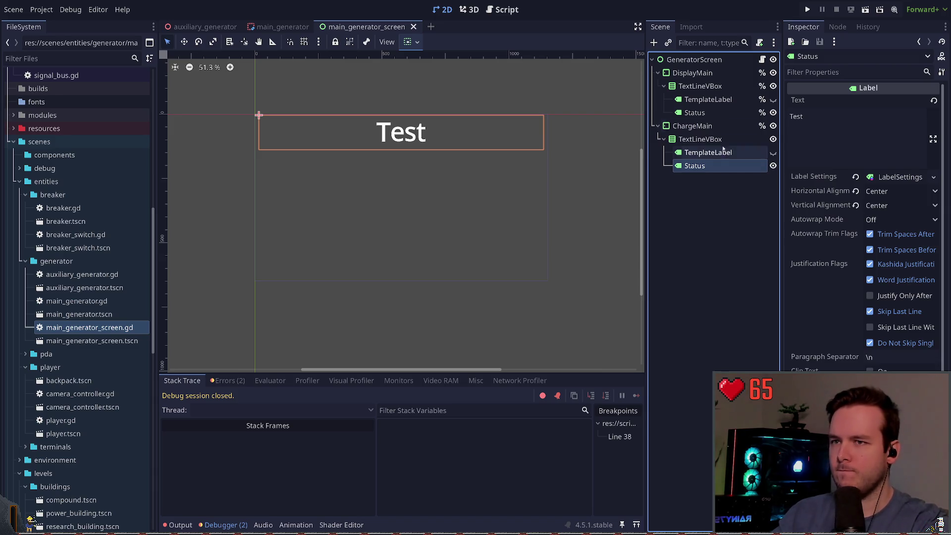
click(761, 59)
click(336, 188)
click(392, 184)
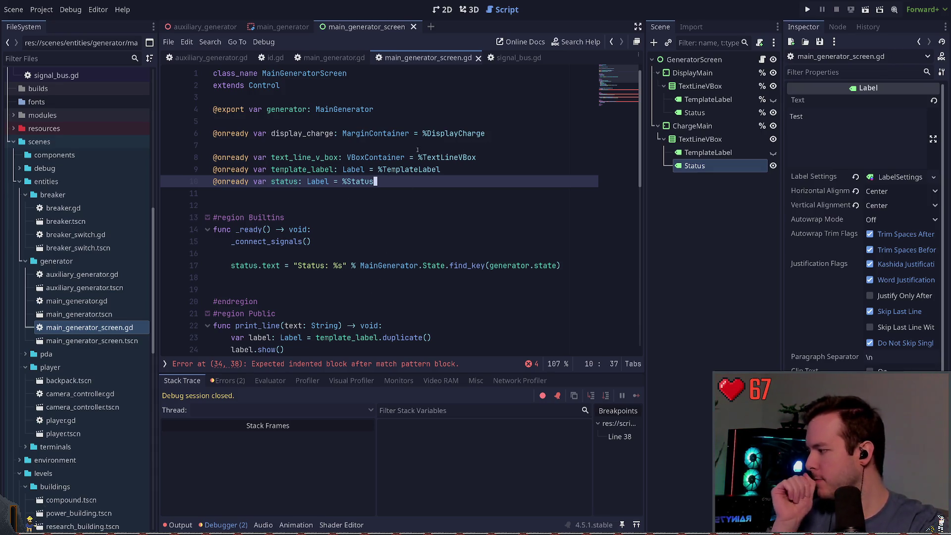
click(469, 9)
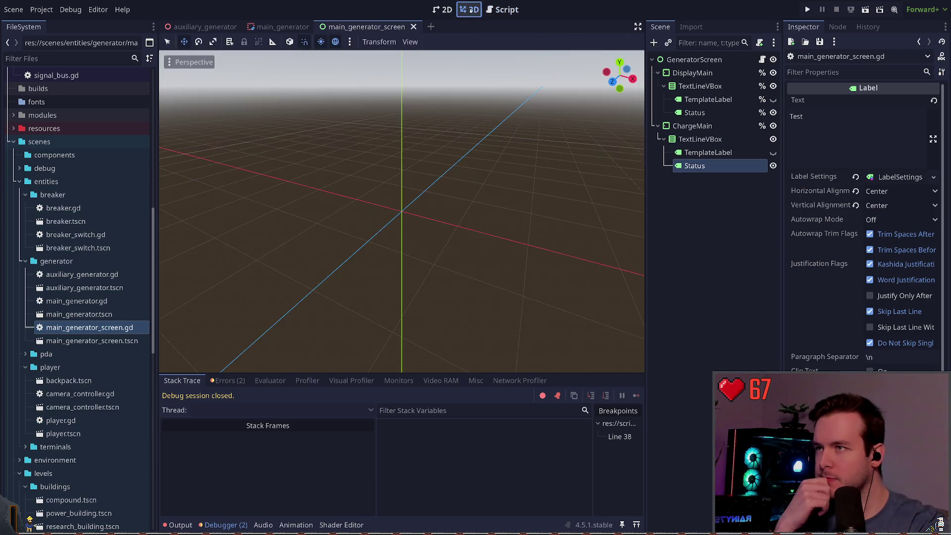
click(444, 10)
click(706, 140)
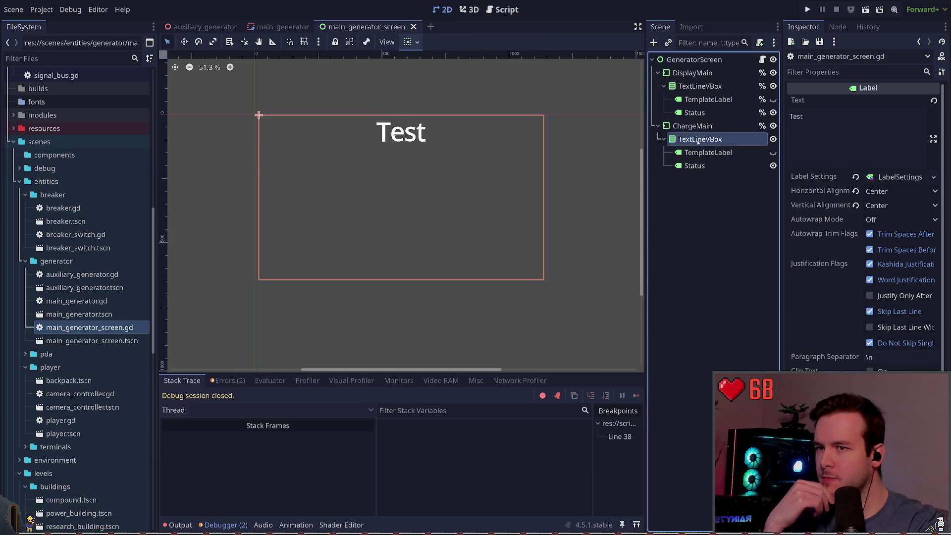
- Add a ProgressBar node under ChargeMain
key(ctrl+a)
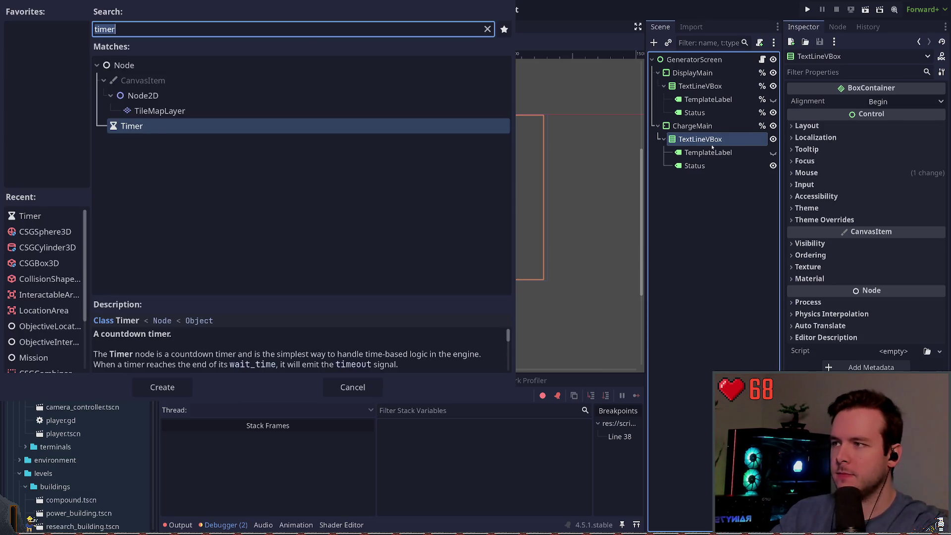
text(charge)
key(ctrl+a)
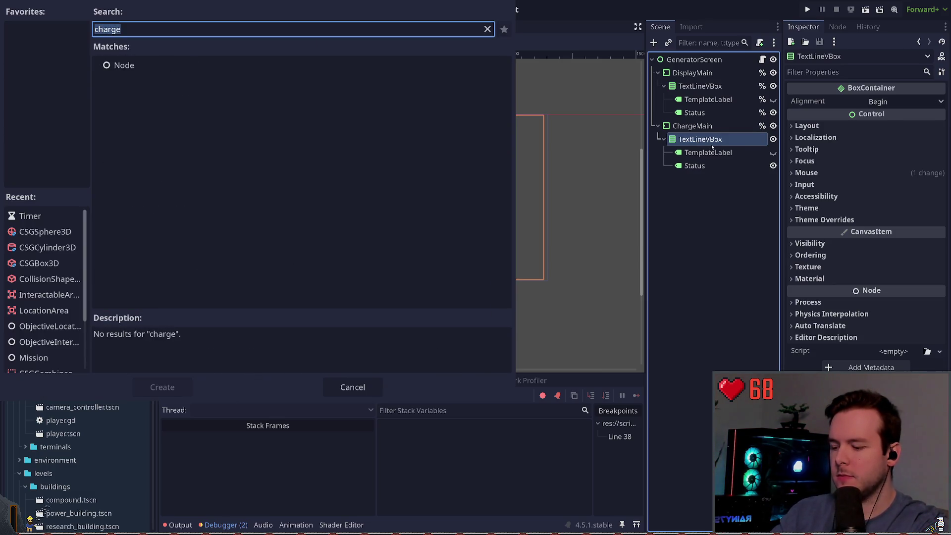
text(progress)
key(Return)
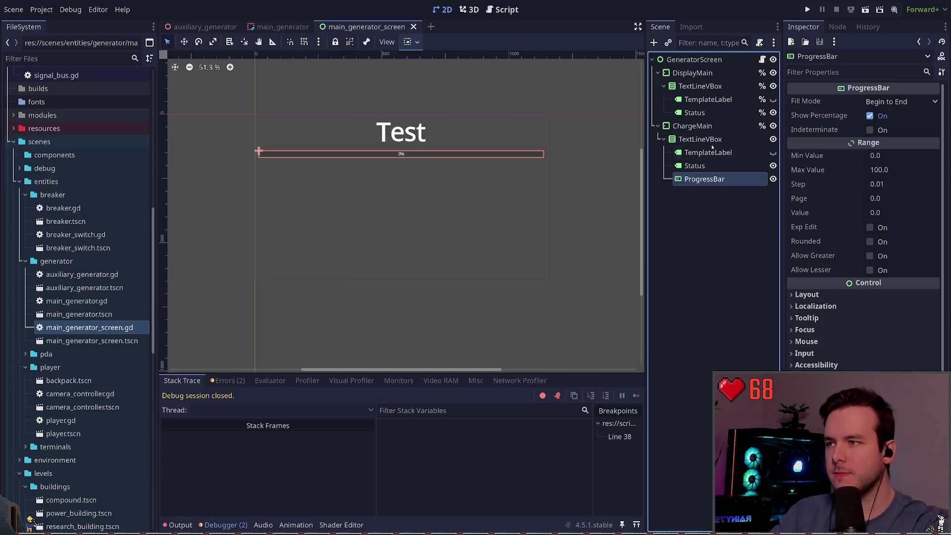
- Turn off Show Percentage, leaving Indeterminate off, and save
scroll(425, 180, up, 1)
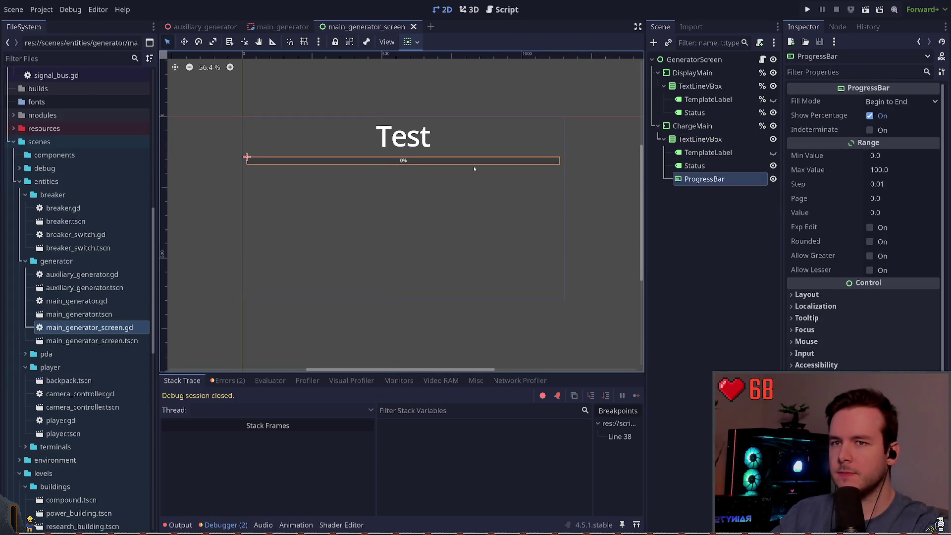
click(869, 115)
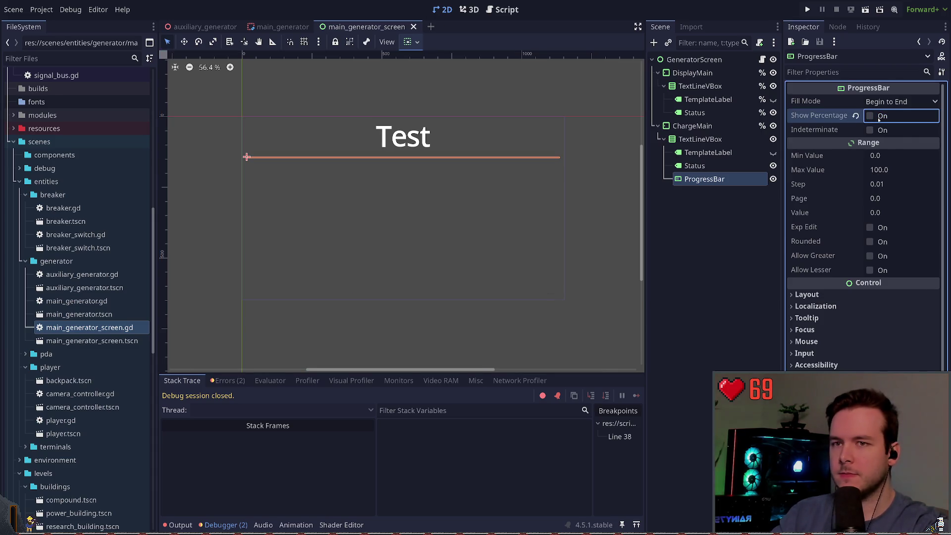
click(870, 130)
click(871, 129)
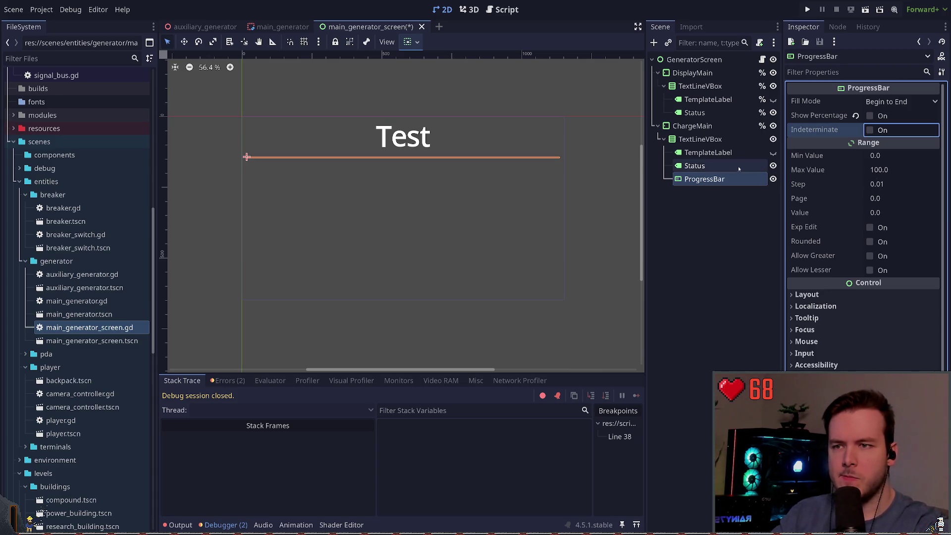
key(ctrl+s)
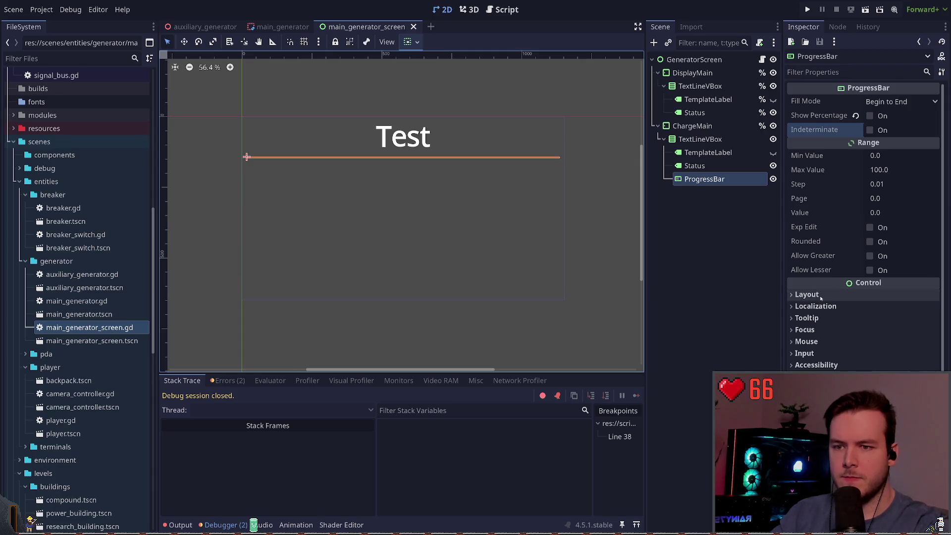
- Enable Rounded and set the ProgressBar's Step to 1.0, then save
click(870, 241)
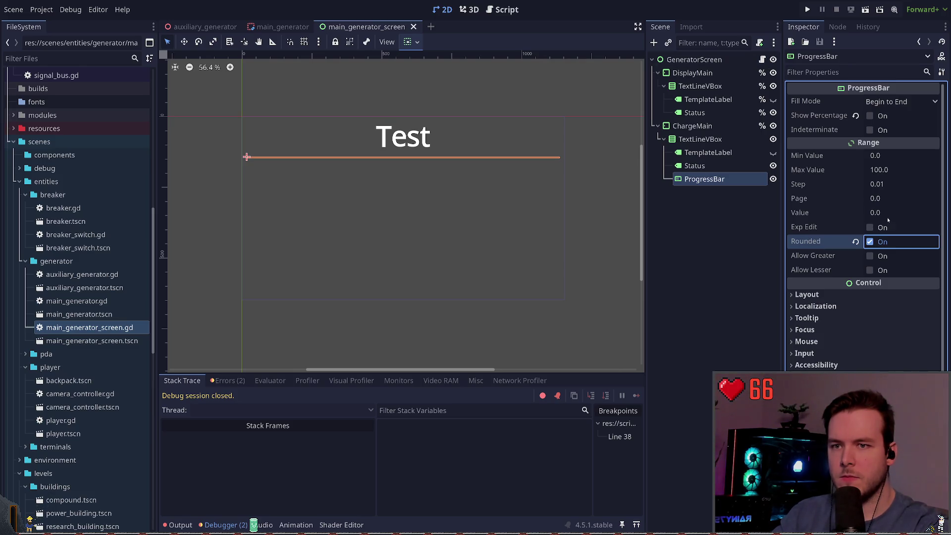
click(895, 186)
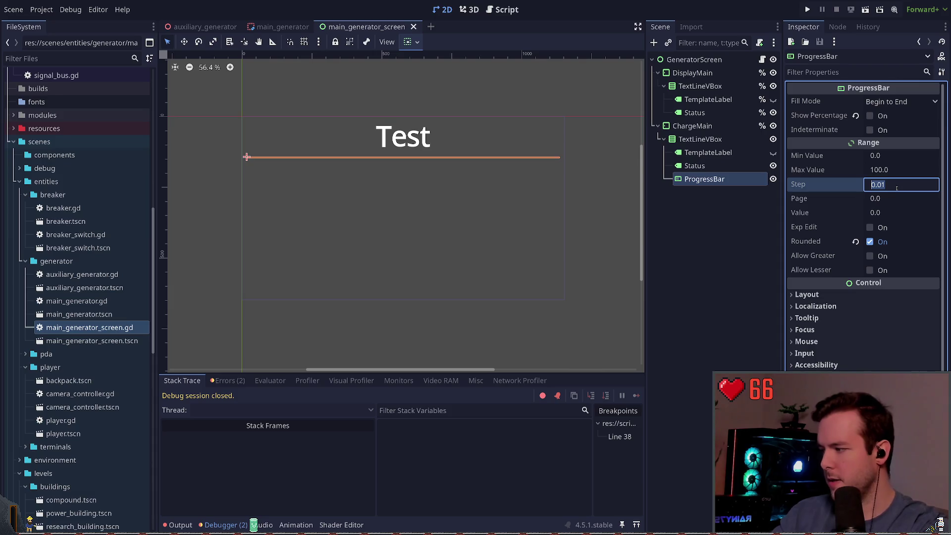
text(1)
key(Return)
key(ctrl+s)
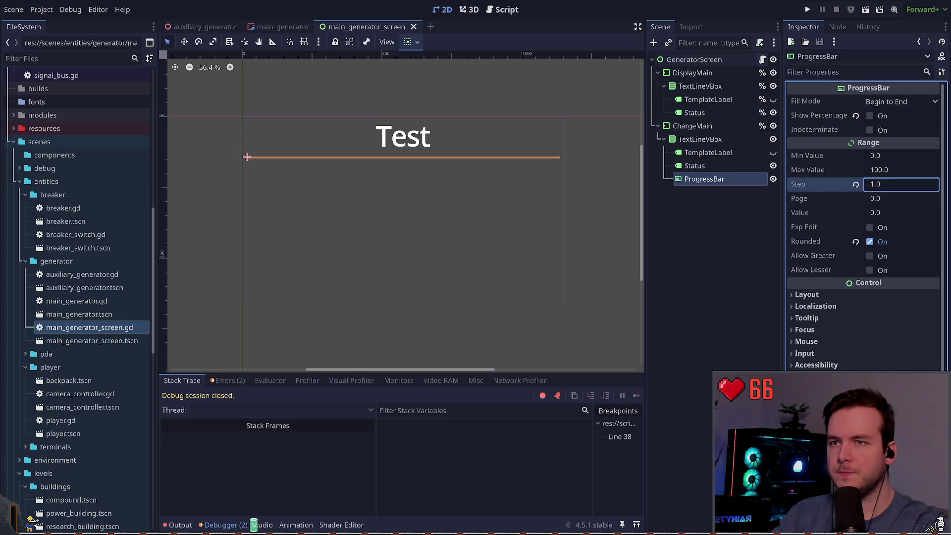
key(ctrl+F3)
- Scroll main_generator_screen.gd to change_display and place the cursor in the empty CHARGING branch
click(384, 203)
scroll(383, 208, down, 2)
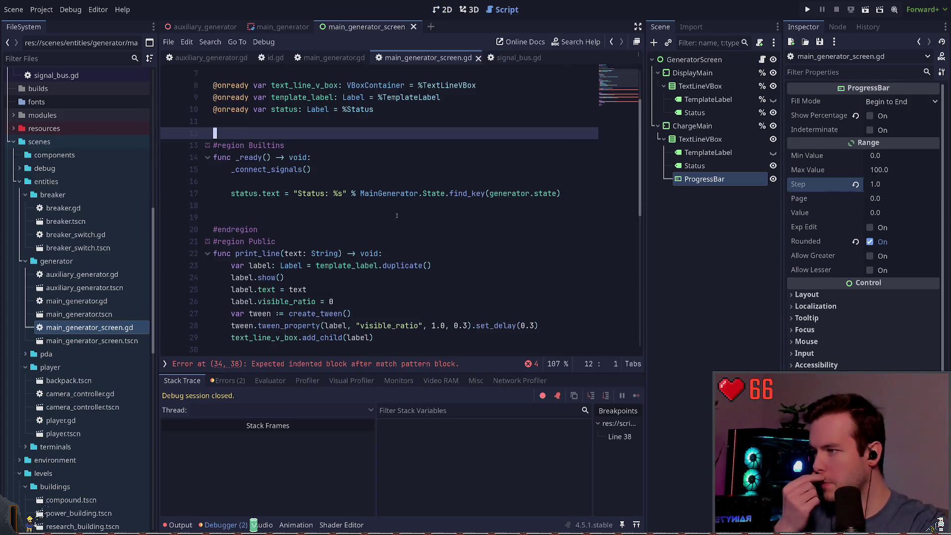
scroll(382, 211, up, 2)
scroll(381, 212, down, 4)
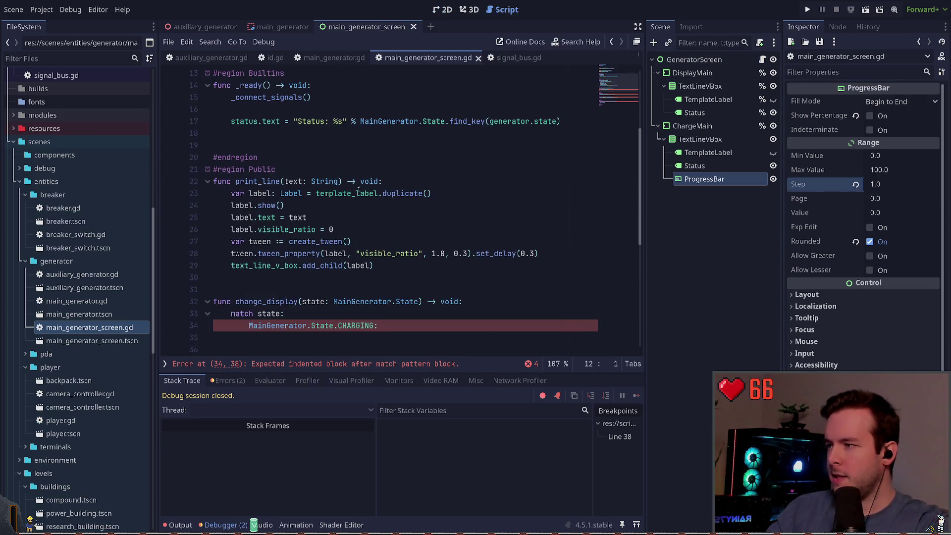
scroll(384, 192, down, 3)
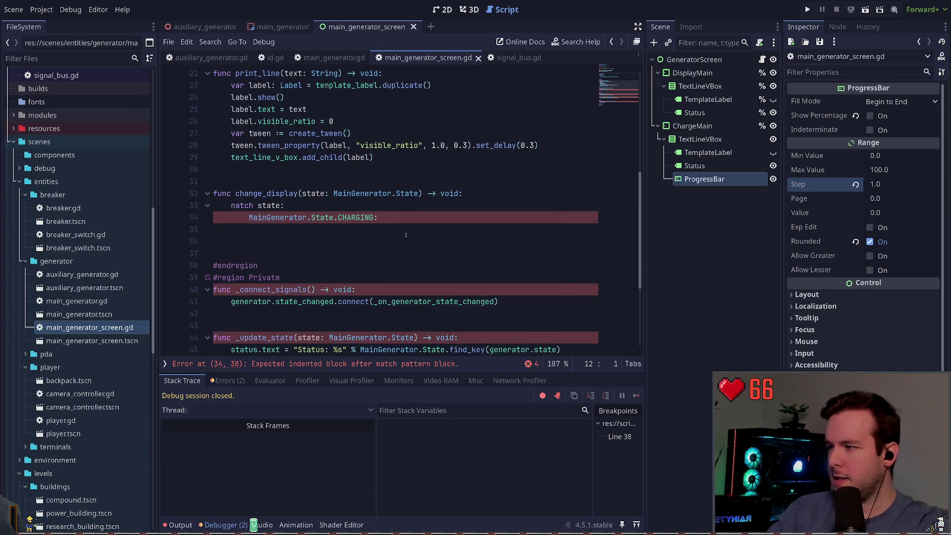
scroll(404, 229, down, 2)
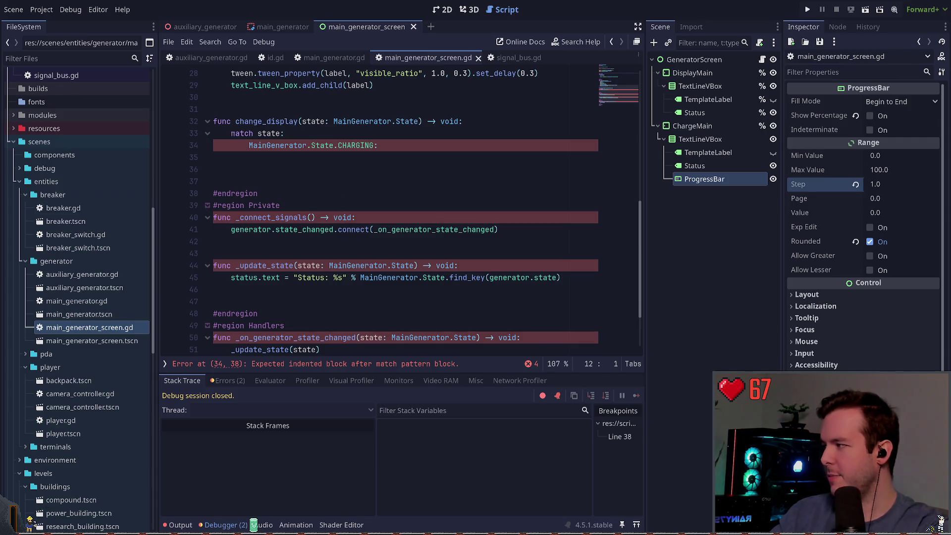
click(396, 181)
key(ctrl+s)
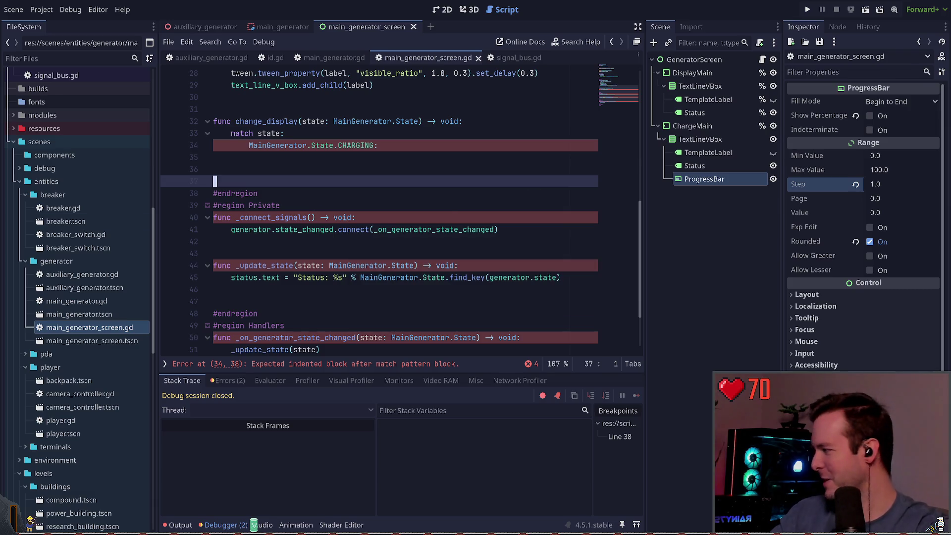
click(344, 173)
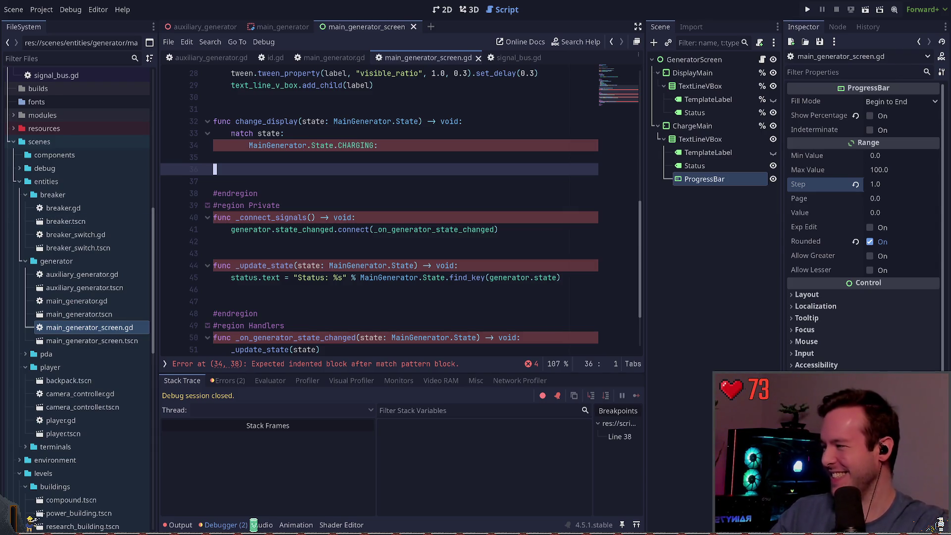
- Try the ProgressBar with Max Value 1 and Step 0.1, then save
click(361, 152)
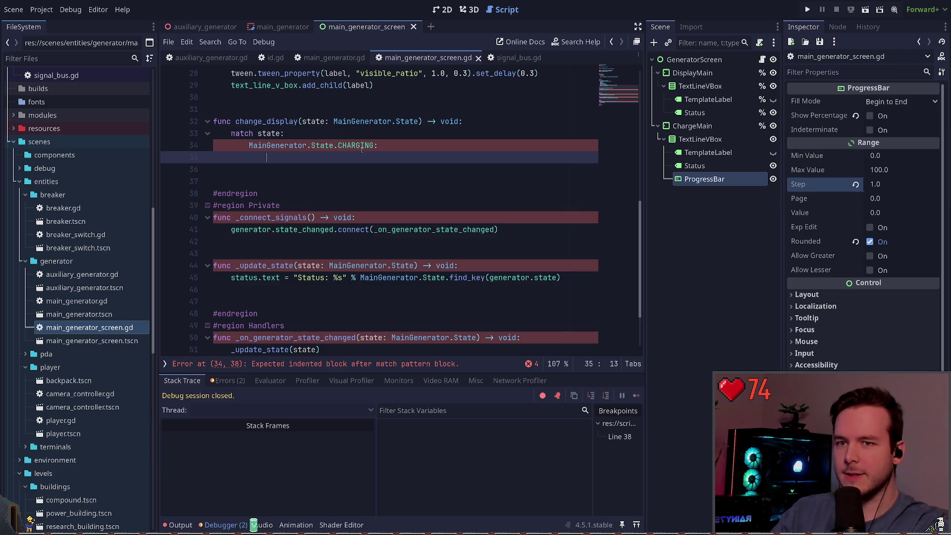
click(913, 169)
text(1)
key(Return)
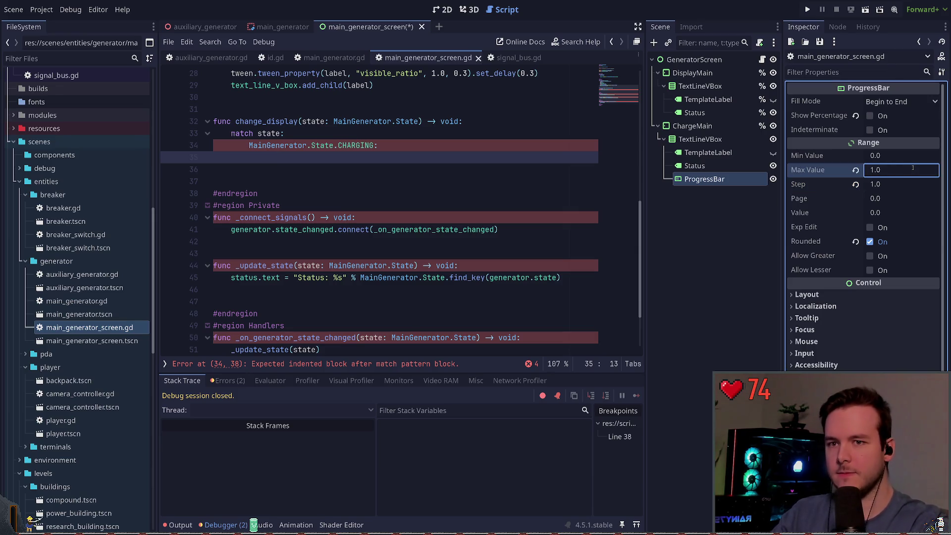
key(Tab)
text(1.105)
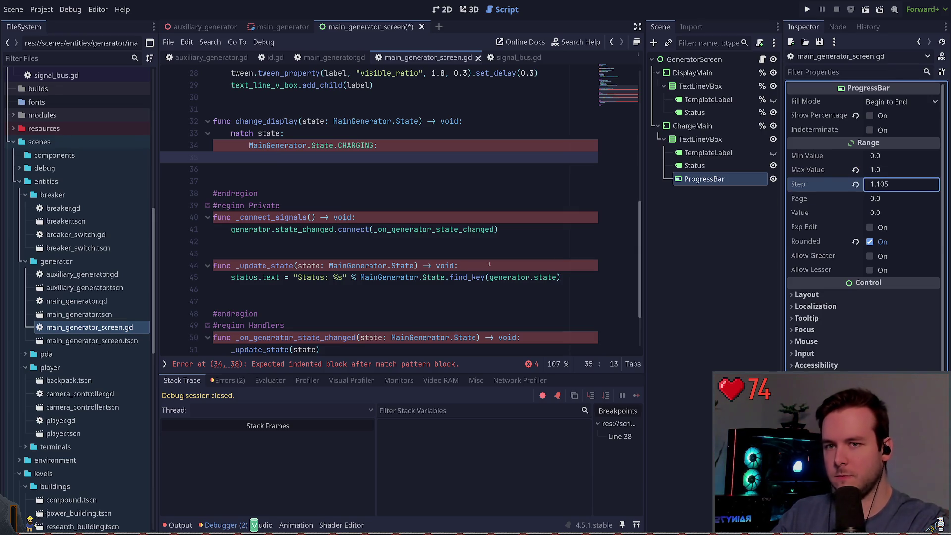
double_click(912, 184)
text(0.01)
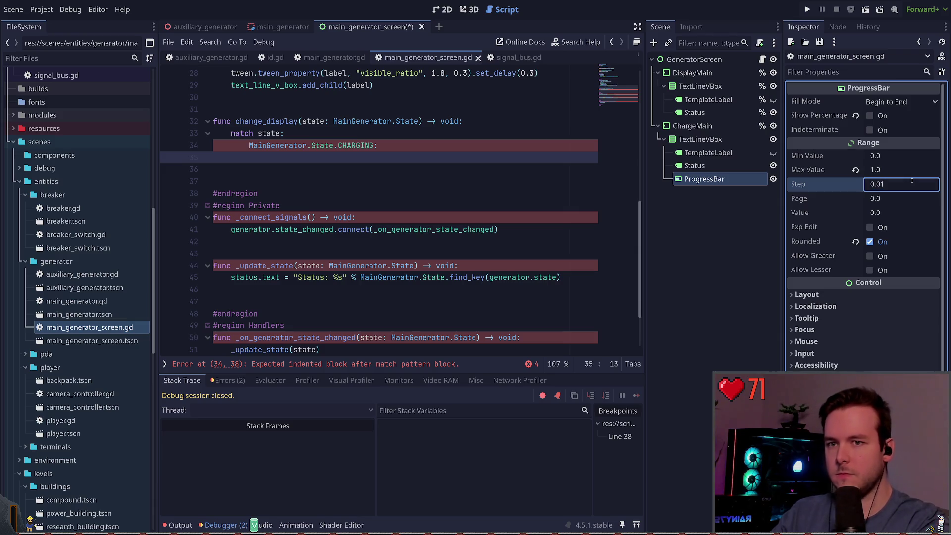
key(BackSpace)
key(BackSpace)
key(BackSpace)
text(.1)
key(Return)
key(ctrl+s)
key(ctrl+s)
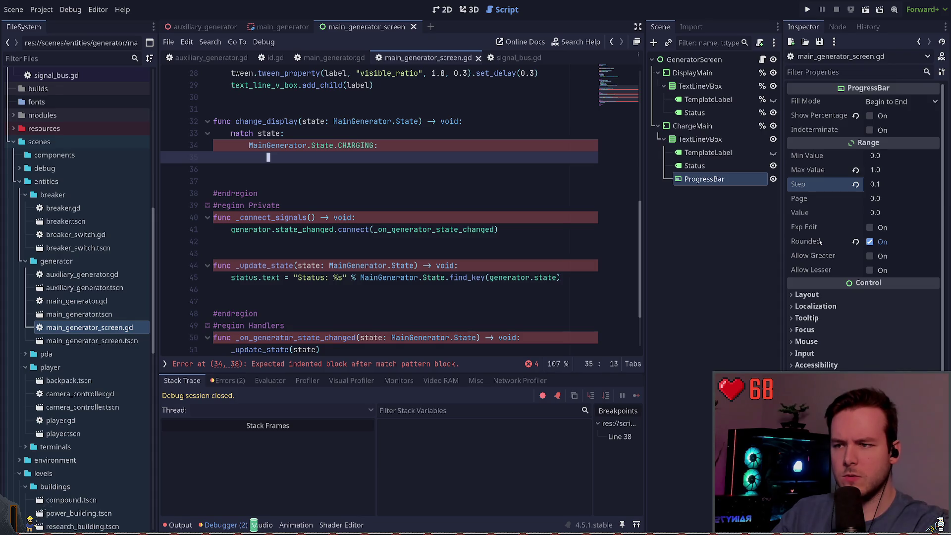
- Restore the ProgressBar's Max Value to 100 and Step to 0.01
click(886, 169)
text(100)
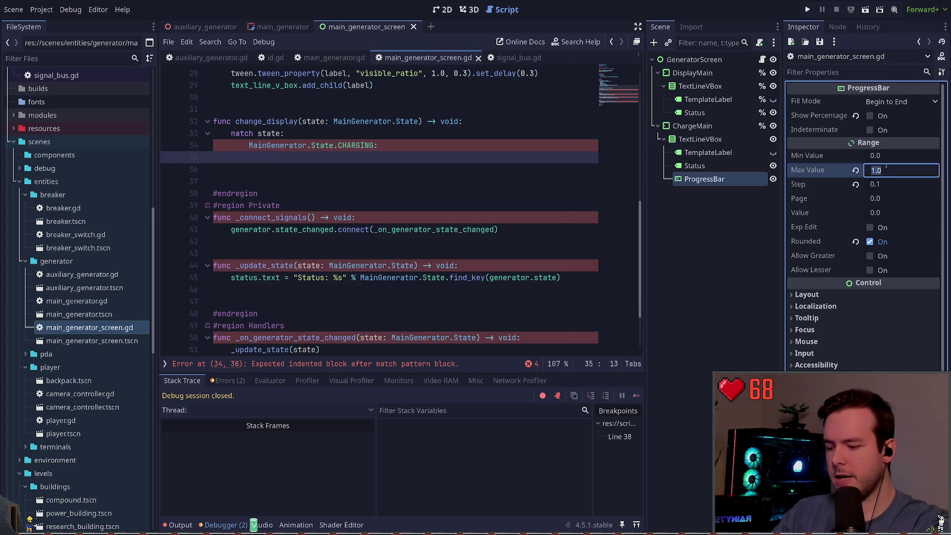
key(Return)
click(897, 184)
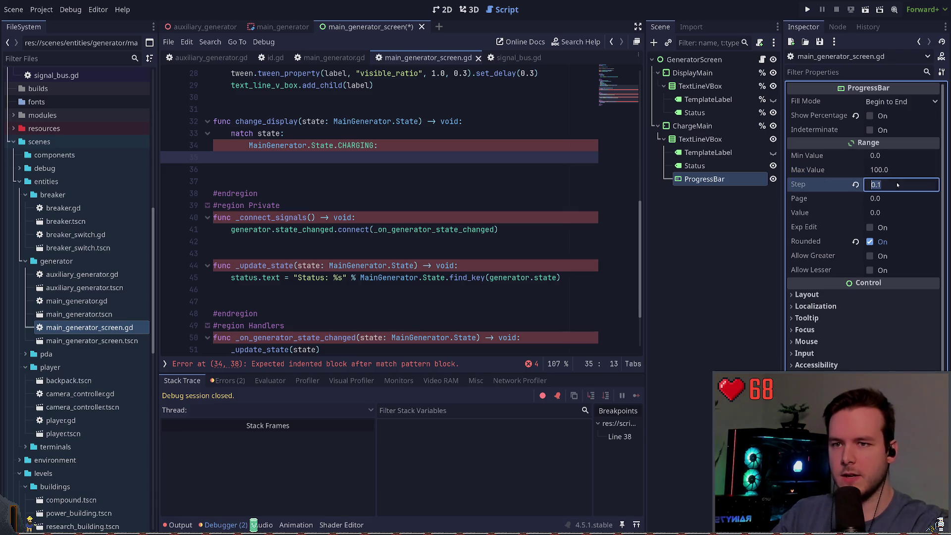
text(0.01)
key(Return)
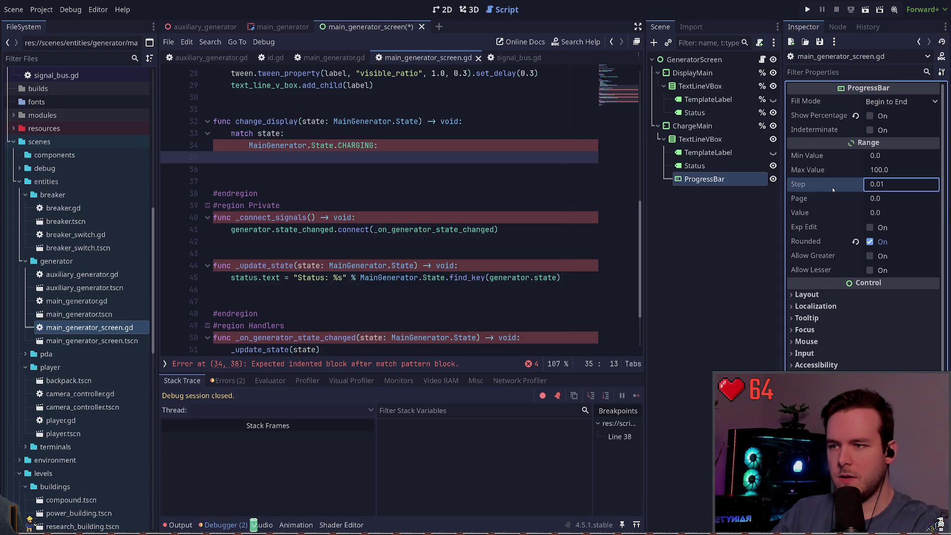
- Return to the CHARGING branch at line 37 of the script and save
click(916, 181)
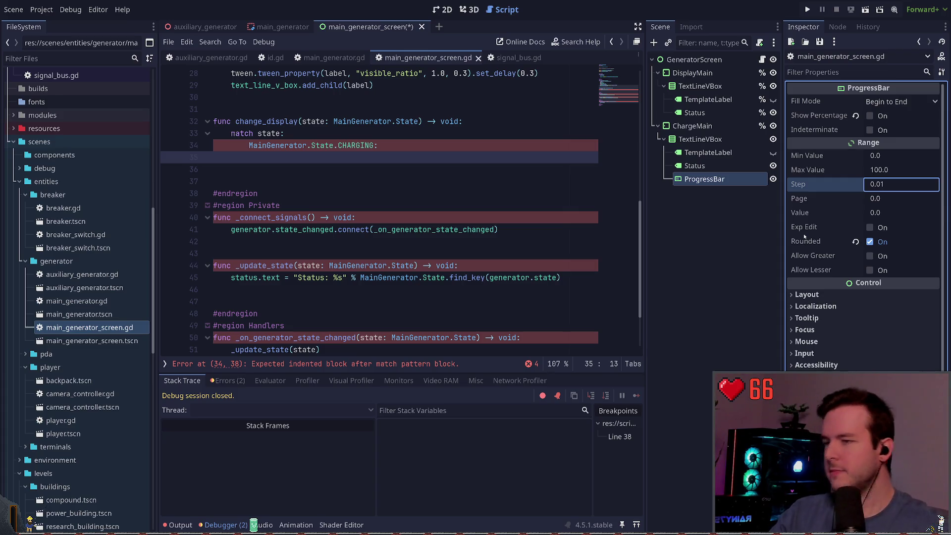
click(367, 186)
key(ctrl+s)
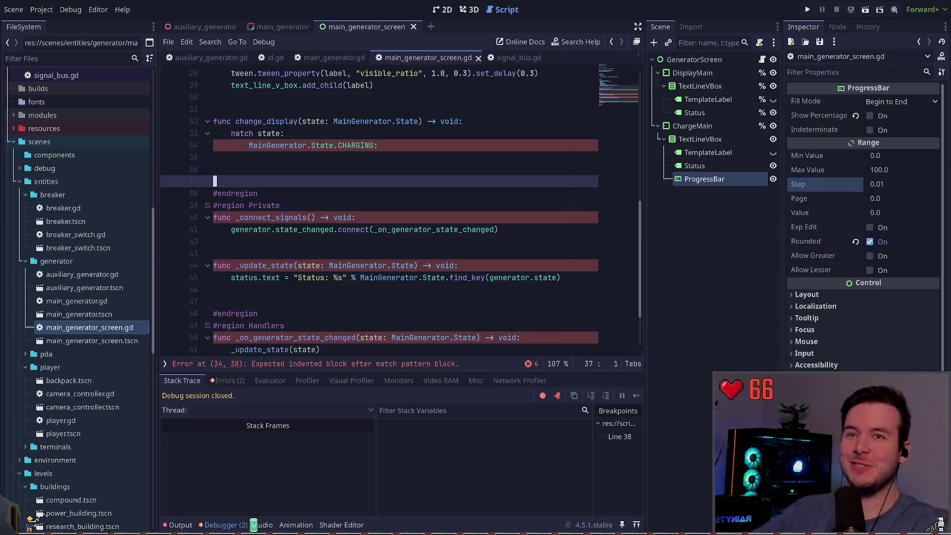
scroll(347, 297, down, 1)
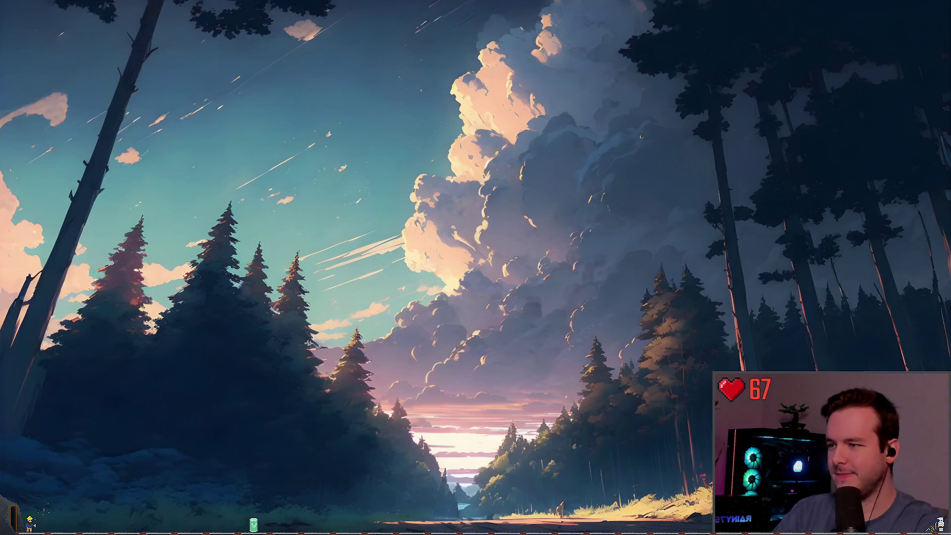